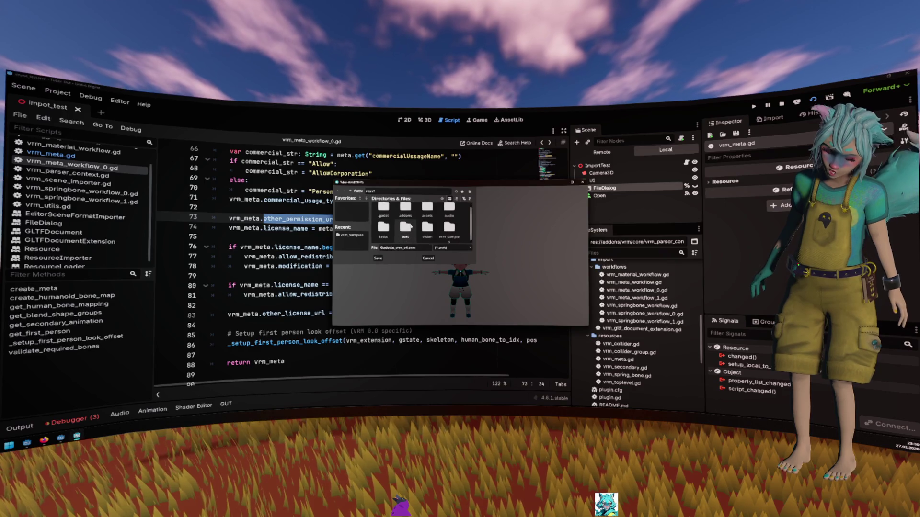
- Cancel the game's file dialog at vrm_sample and return to vrm_meta_workflow_0.gd
scroll(411, 229, "up", 1)
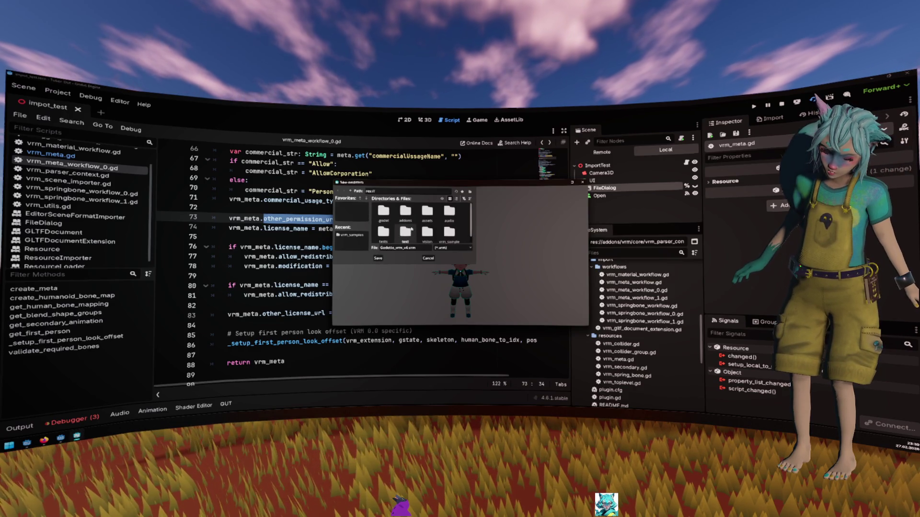
left_click(450, 233)
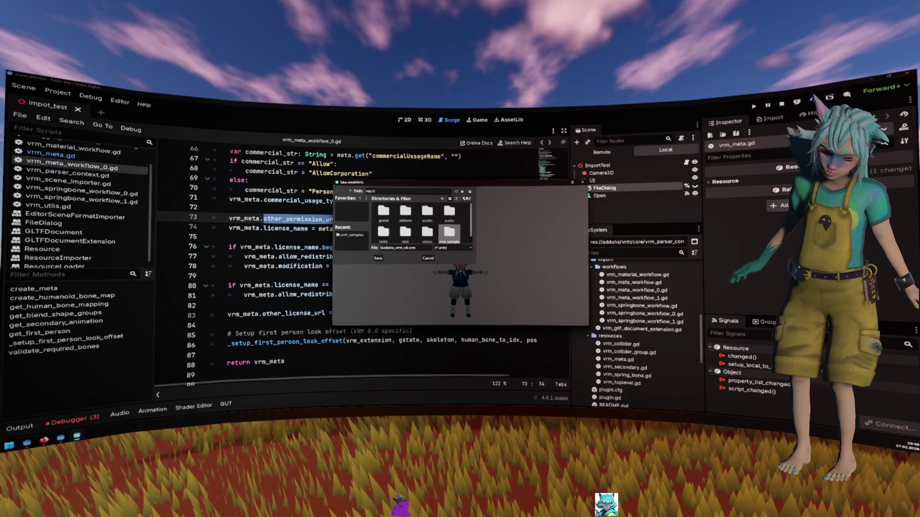
left_click(434, 259)
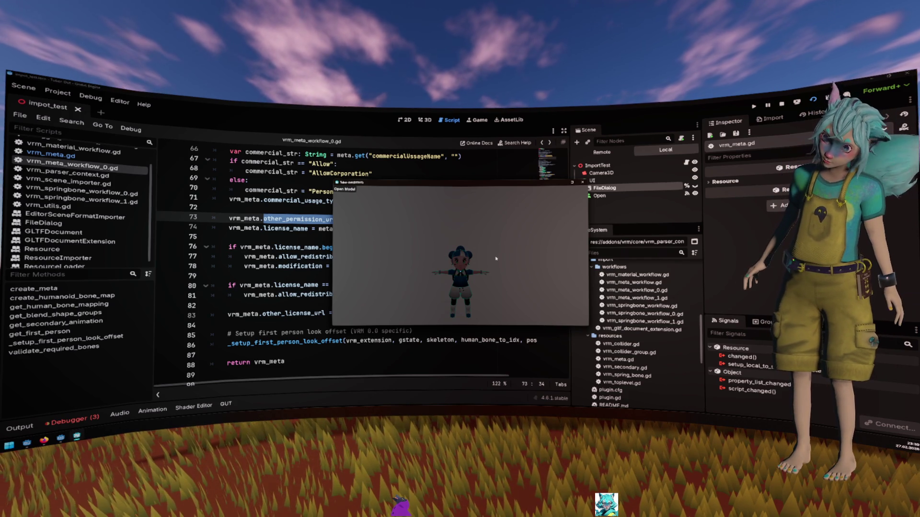
left_click(278, 227)
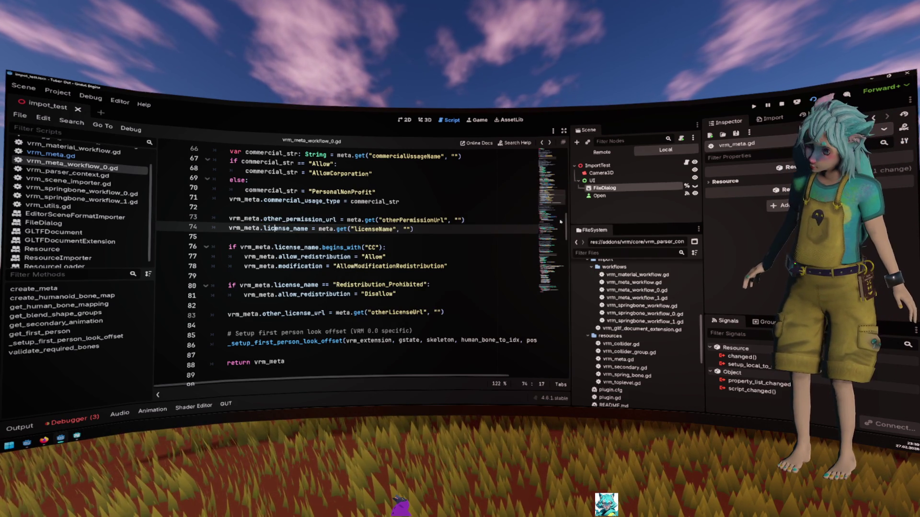
- Browse the open VRM scripts and close vrm_meta.gd
left_click(373, 206)
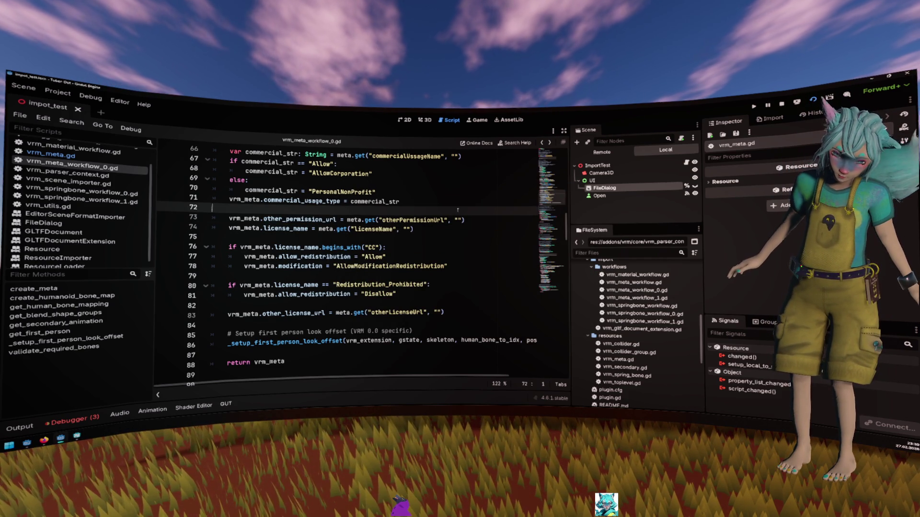
scroll(86, 192, "up", 1)
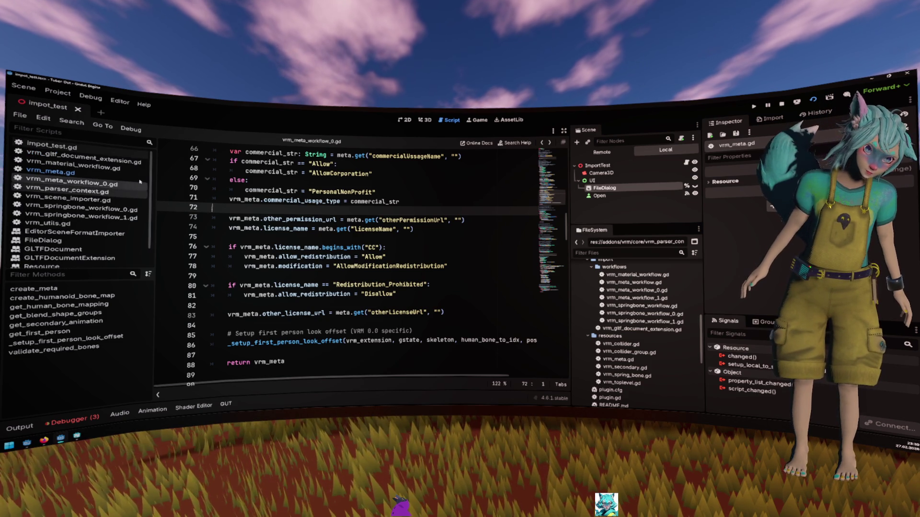
left_click(86, 172)
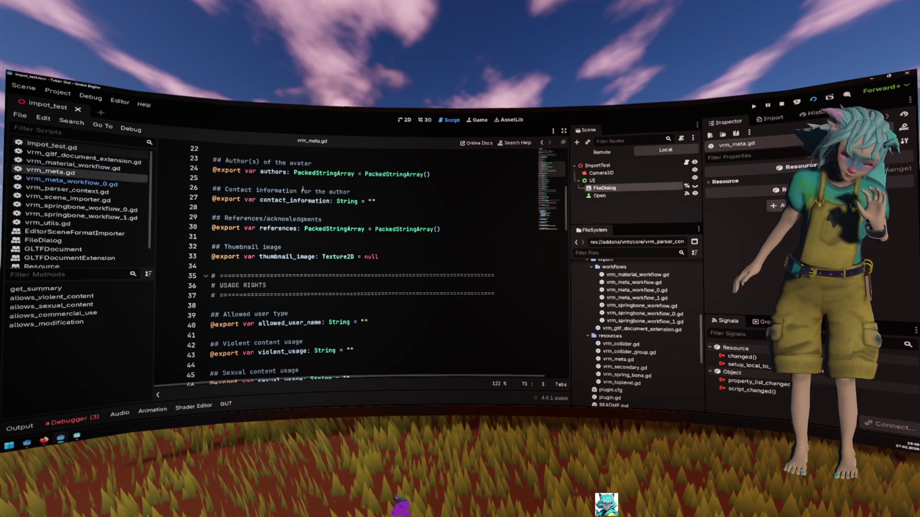
left_click(98, 166)
left_click(102, 175)
left_click(104, 177)
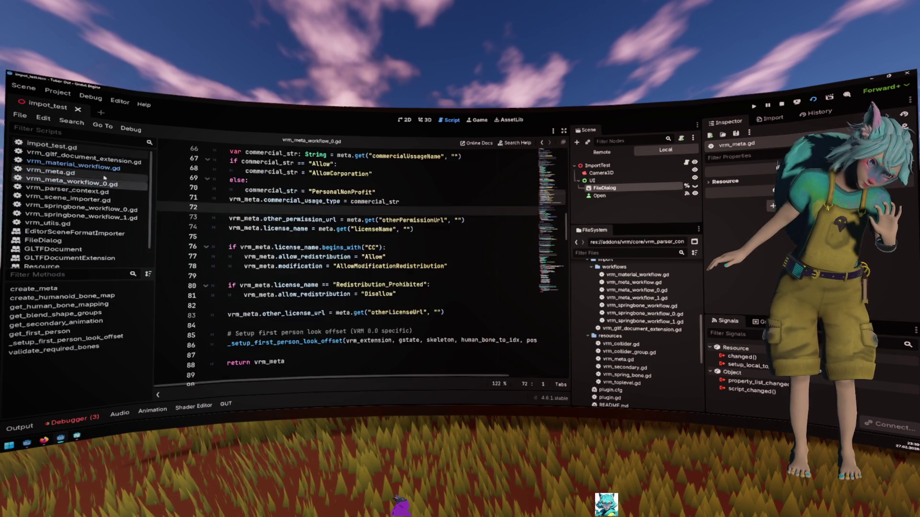
middle_click(105, 177)
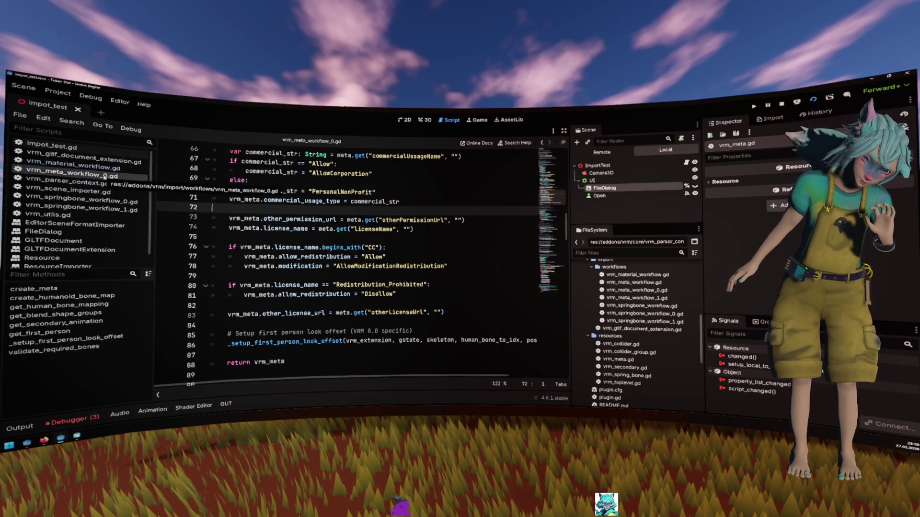
- Open vrm_springbone_workflow_0.gd and look at its GLTFState parameter on line 31
left_click(96, 166)
left_click(96, 200)
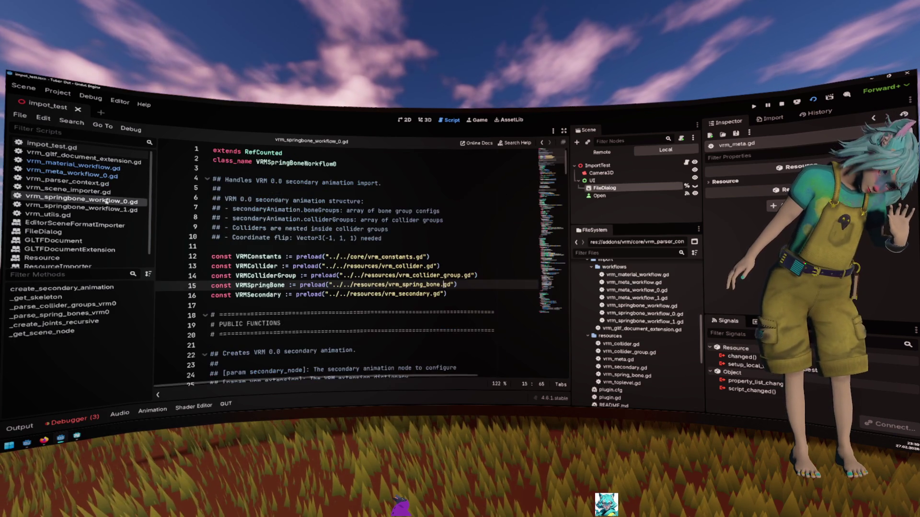
scroll(212, 219, "down", 8)
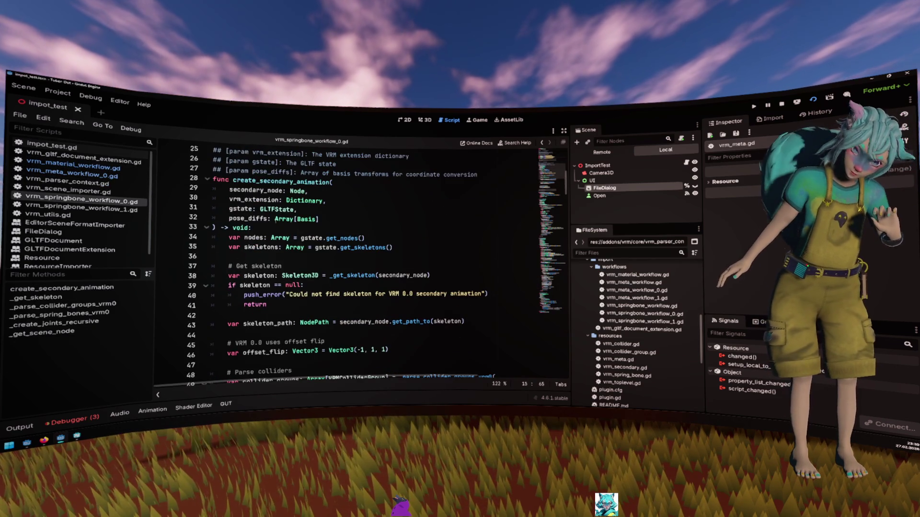
left_click(292, 209)
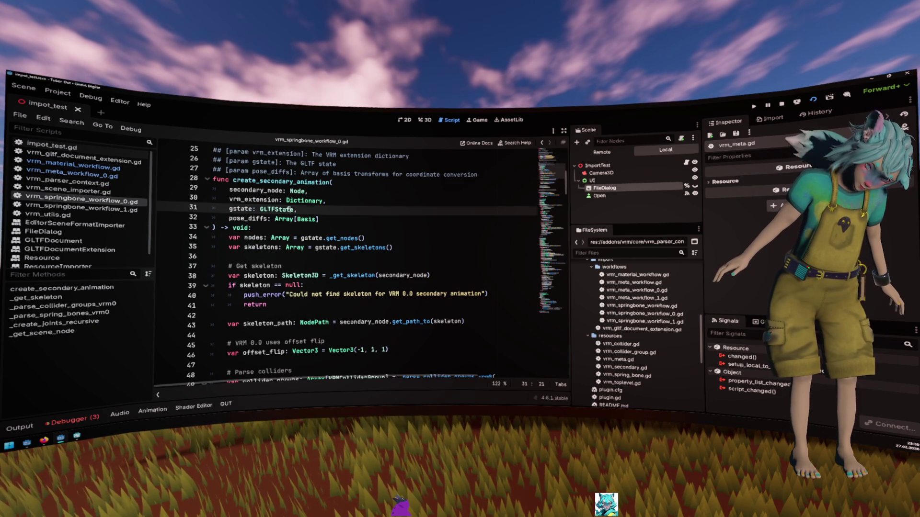
- Open vrm_springbone_workflow_1.gd and go to line 55 inside create_spring_bone
left_click(81, 210)
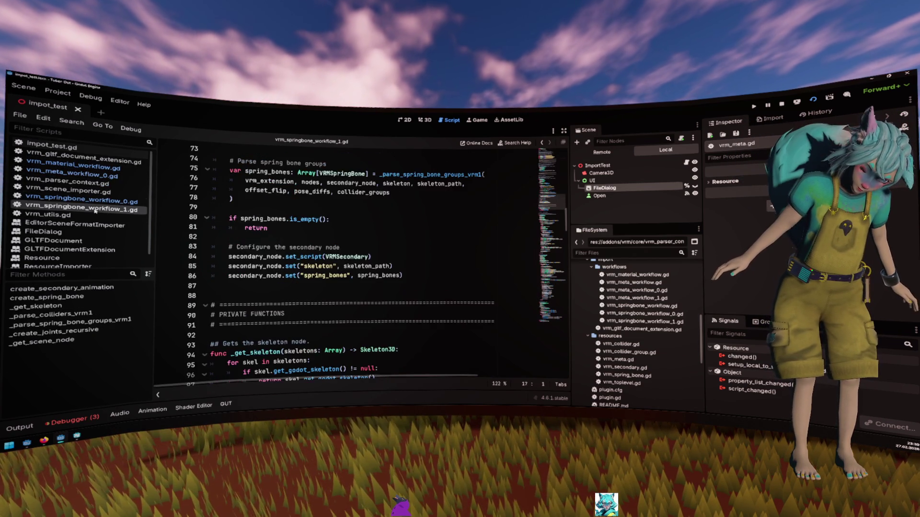
scroll(238, 223, "up", 5)
scroll(238, 223, "up", 12)
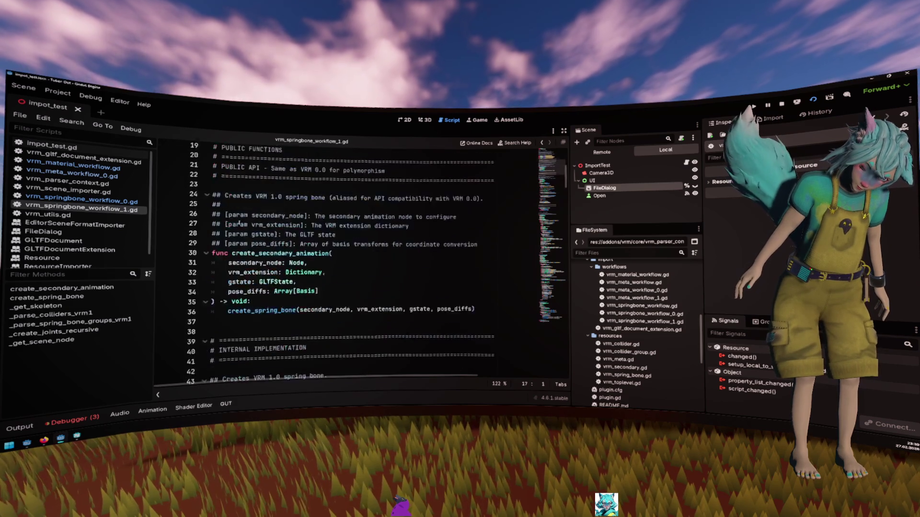
scroll(244, 249, "down", 8)
left_click(251, 266)
scroll(212, 284, "down", 3)
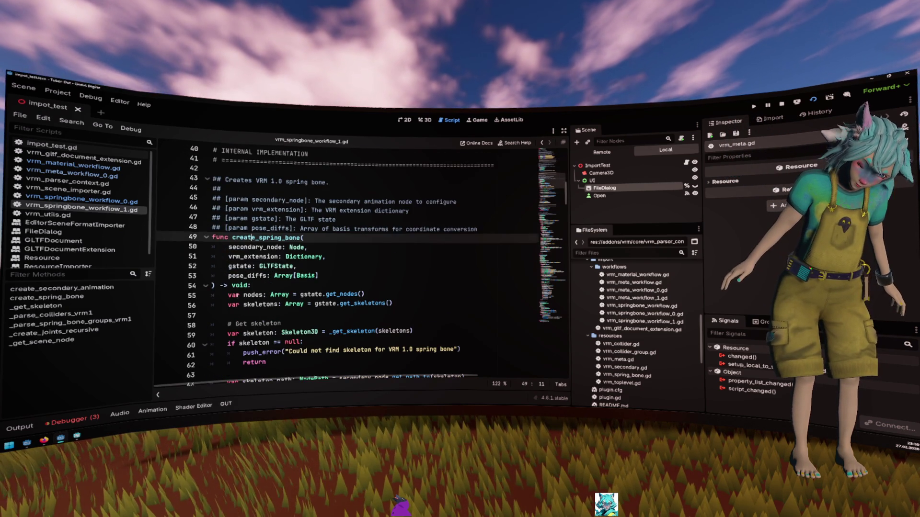
left_click(234, 295)
- Set a breakpoint on line 55 and import a VRM from vrm_samples in the running game
left_click(164, 297)
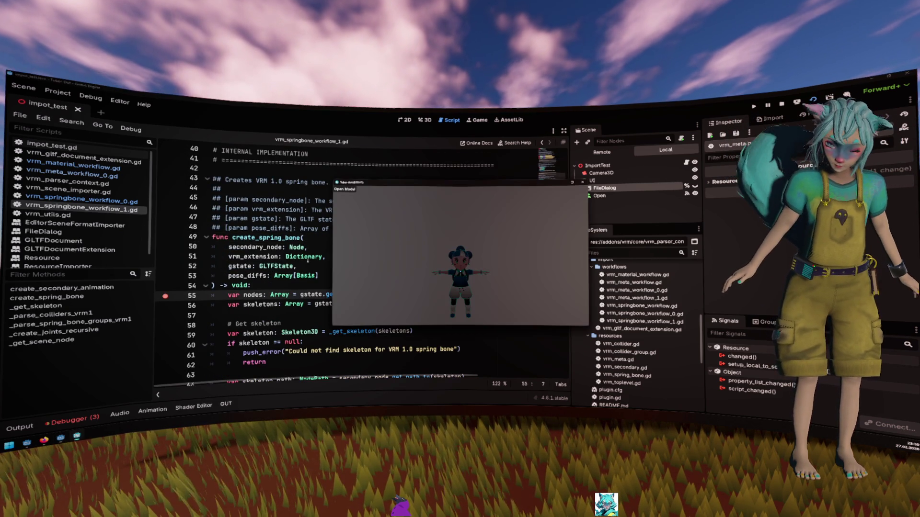
double_click(449, 232)
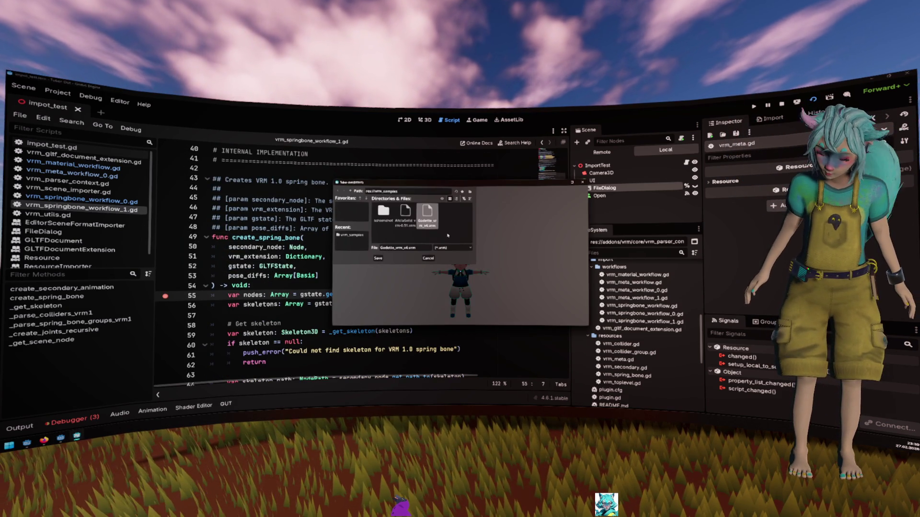
double_click(427, 213)
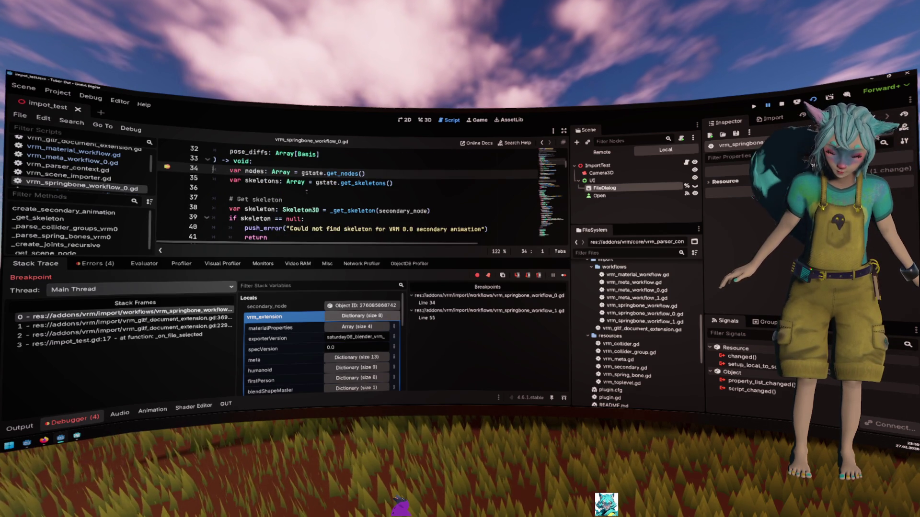
- Remove the line-34 breakpoint in vrm_springbone_workflow_0.gd and stop the debug session
scroll(294, 363, "down", 2)
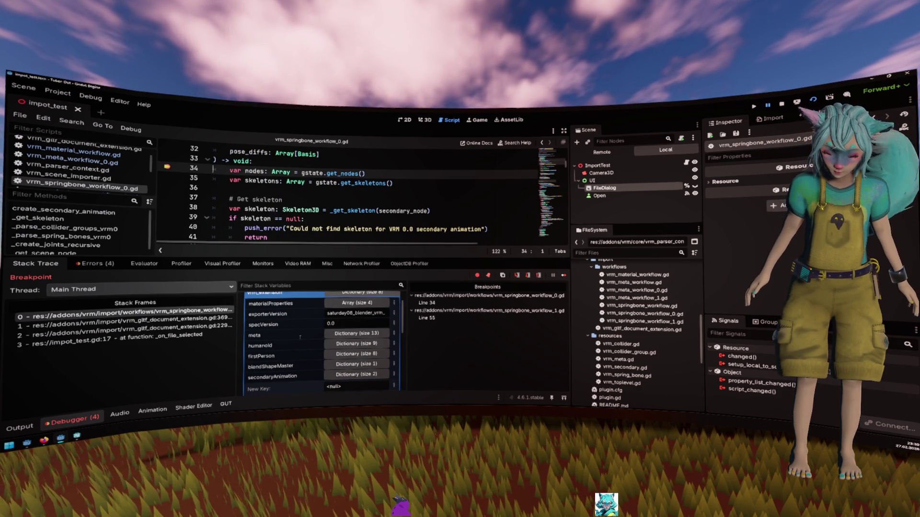
left_click(294, 210)
left_click(167, 167)
key("F12")
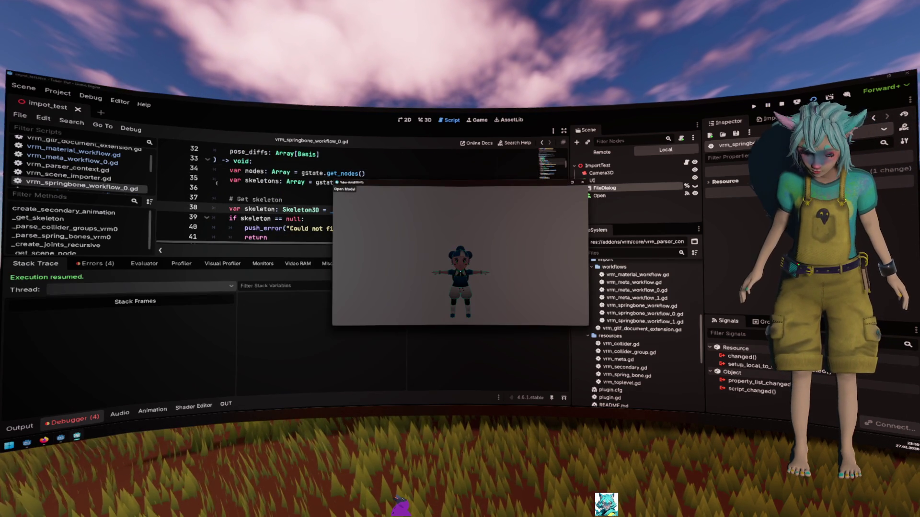
left_click(428, 182)
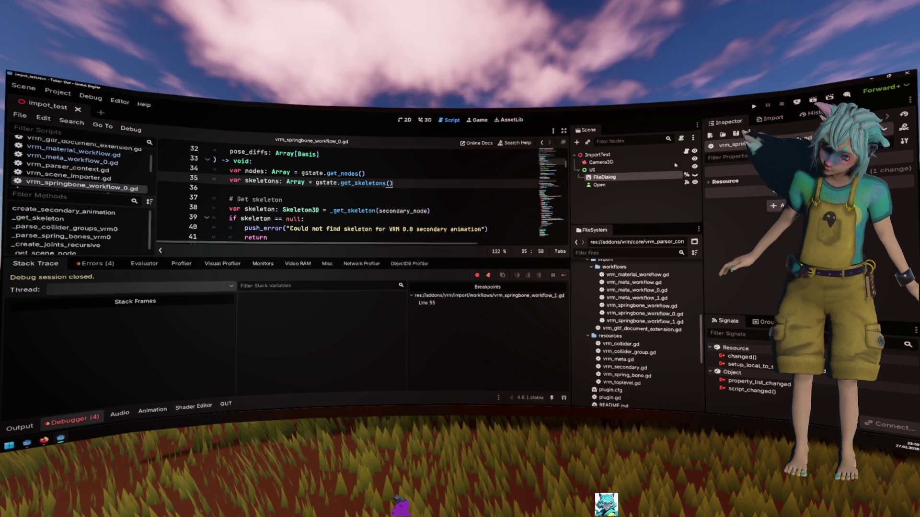
- Rerun the project, import the VRM from assets/tempfile, and show the debugger's three errors
key("F5")
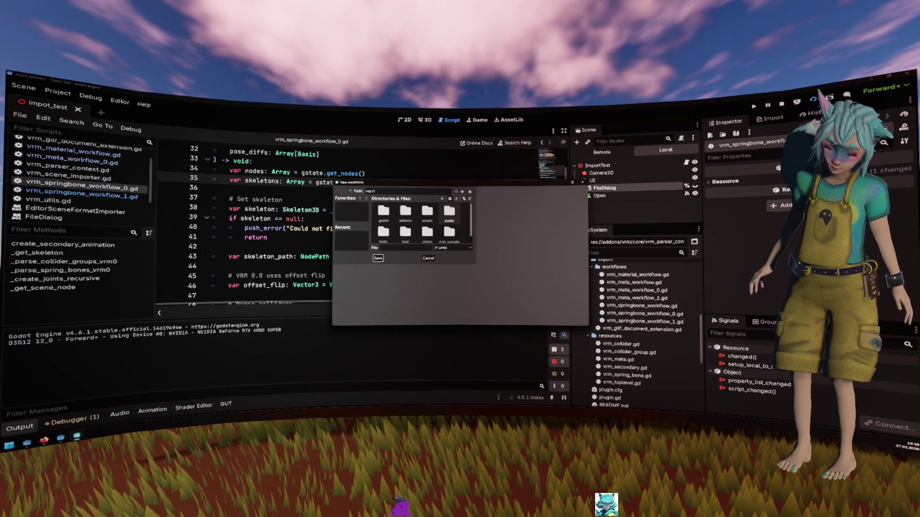
double_click(425, 211)
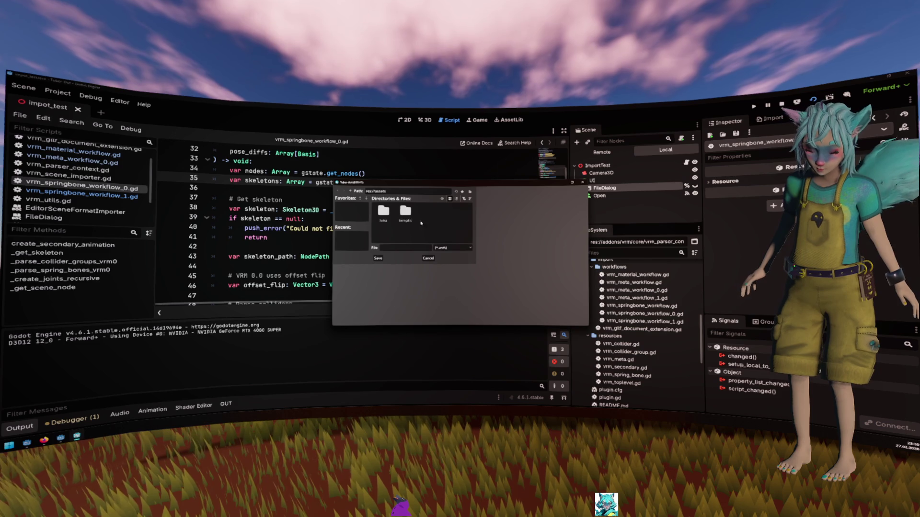
double_click(405, 213)
double_click(383, 213)
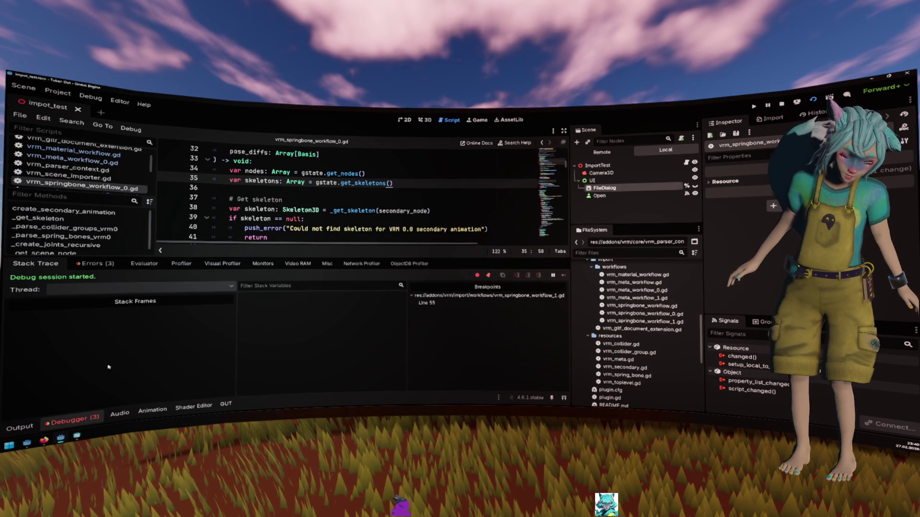
left_click(93, 265)
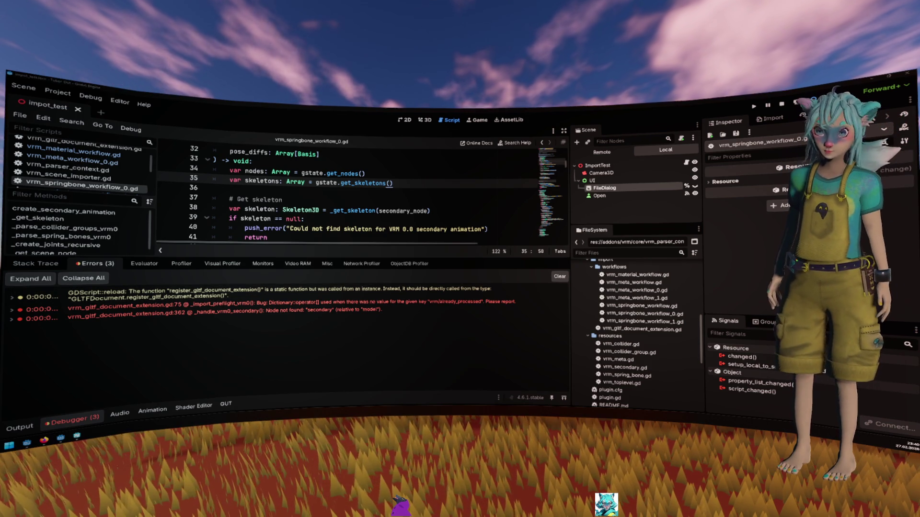
- Jump from the error list to line 75 of vrm_gltf_document_extension.gd in _import_preflight_vrm0
left_click(233, 218)
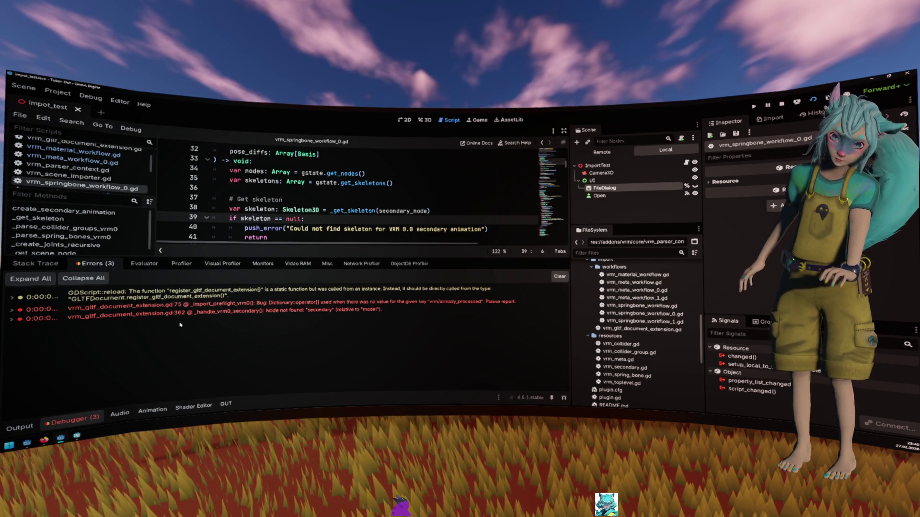
left_click(206, 305)
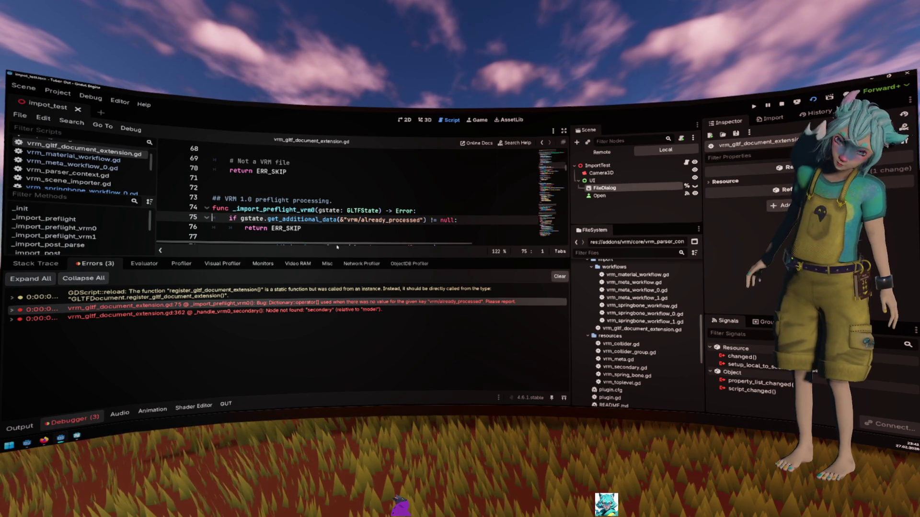
- Resize the code/debugger split and open the documentation for get_additional_data
mouse_move(336, 257)
left_mouse_down()
mouse_move(341, 333)
mouse_move(338, 290)
left_mouse_up()
left_click(325, 228)
left_click(326, 222, "ctrl")
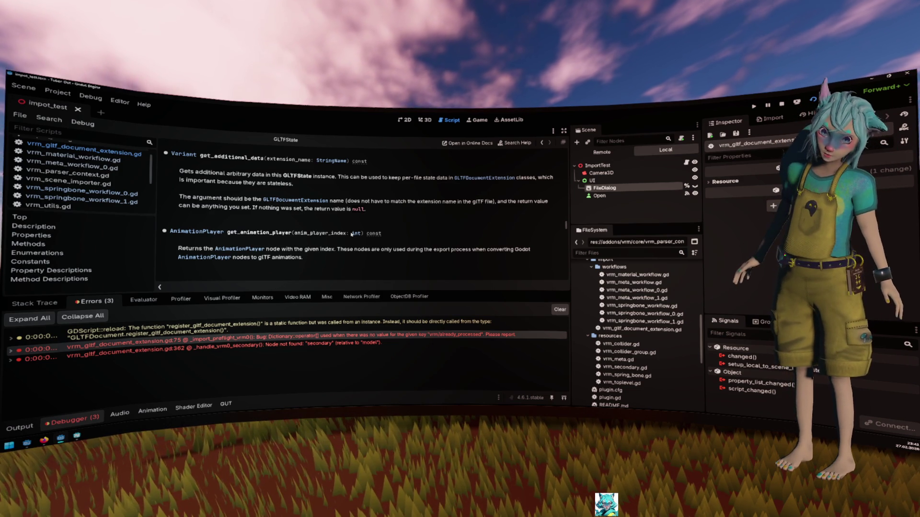
- Consult the GLTFDocumentExtension class reference from the description, then navigate back
left_click_drag(262, 200, 339, 203)
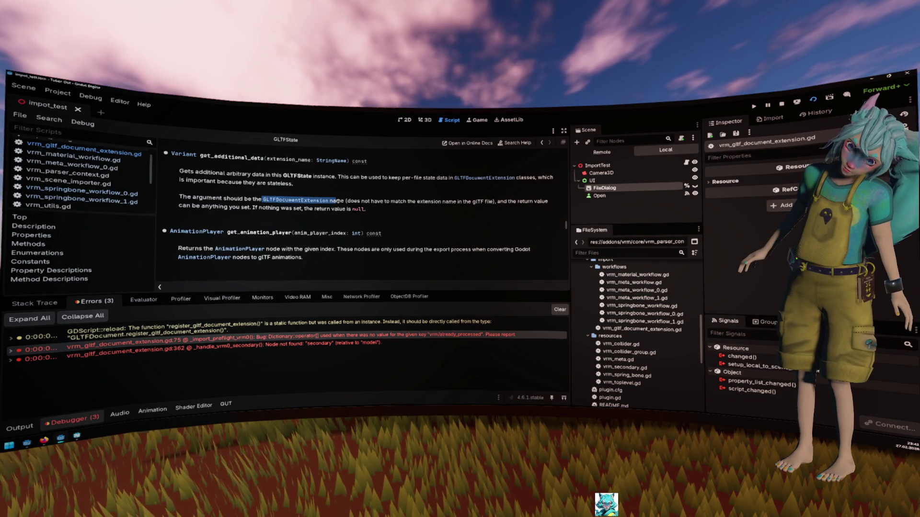
left_click(306, 200)
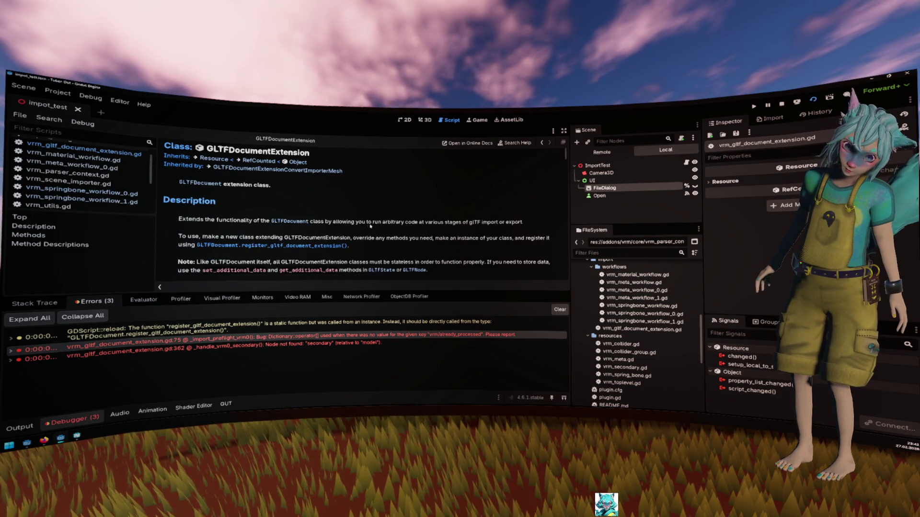
scroll(370, 226, "down", 1)
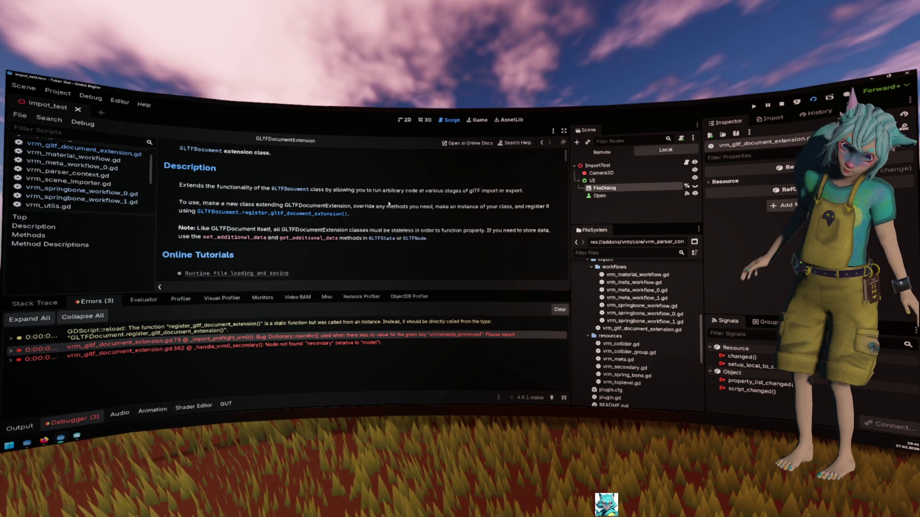
key("alt+Left")
key("alt+Left")
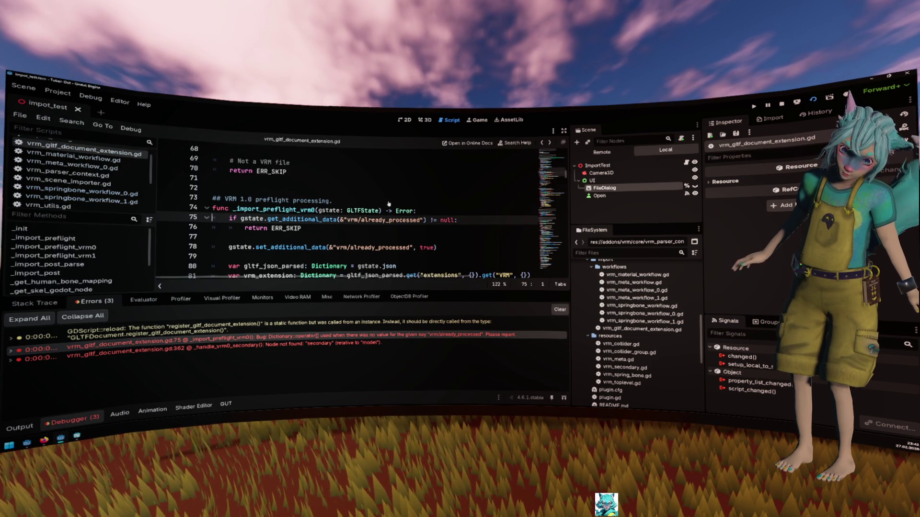
- Select the 'vrm/already_processed' key on line 75
left_click_drag(339, 220, 425, 220)
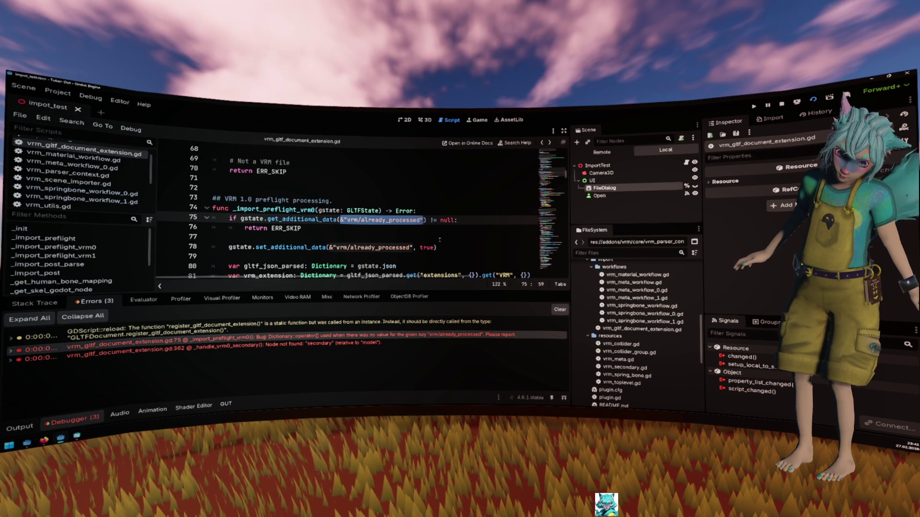
scroll(440, 240, "up", 2)
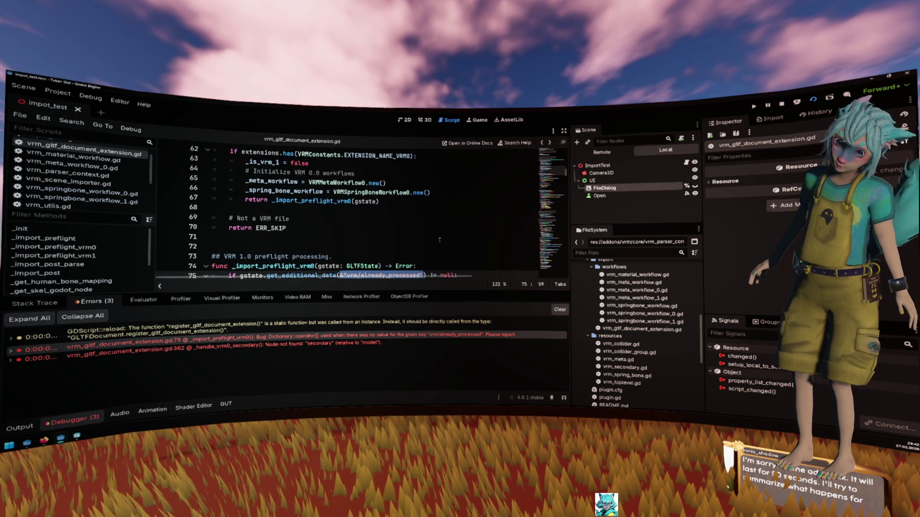
scroll(439, 240, "up", 1)
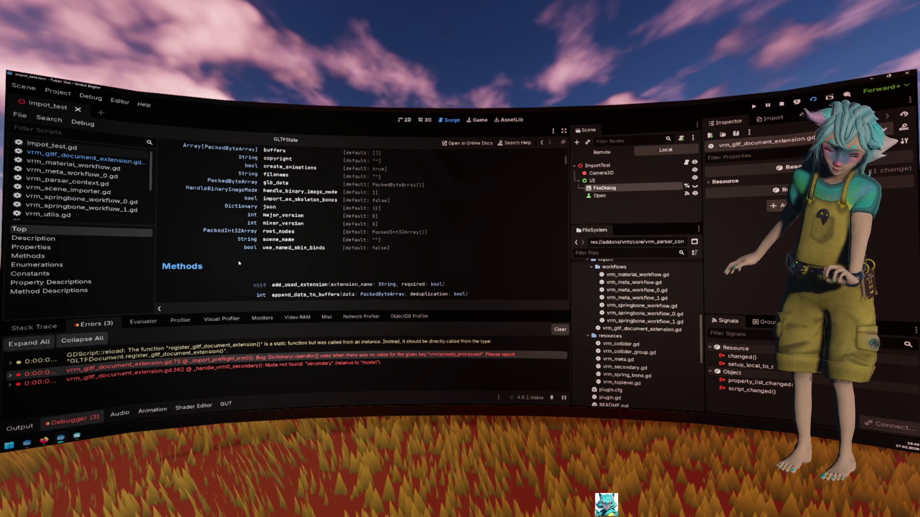
- Return to the line-75 preflight error and look up get_additional_data in the docs
left_click(255, 358)
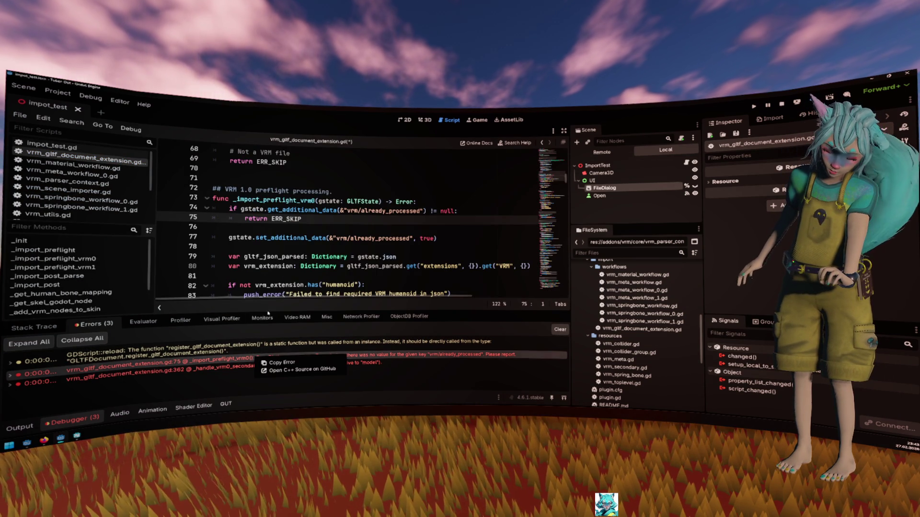
left_click(317, 266)
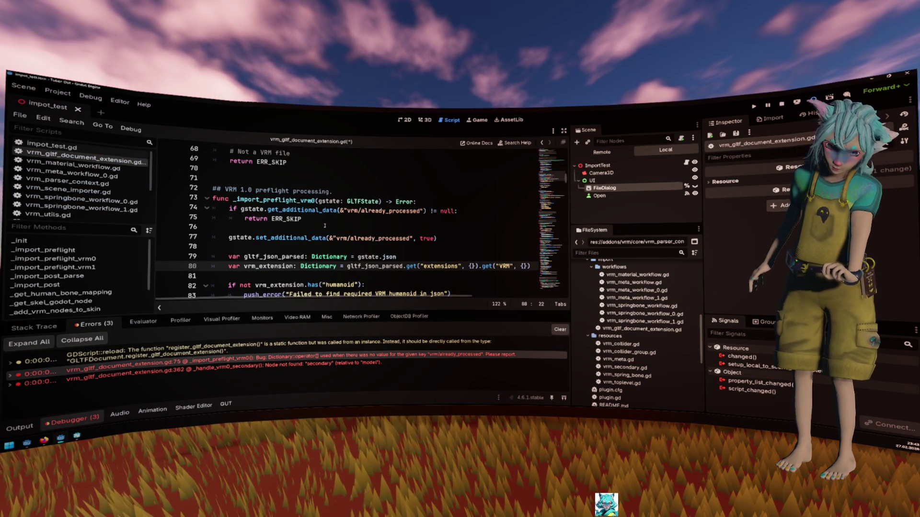
left_click(313, 210)
left_click(314, 210, "ctrl")
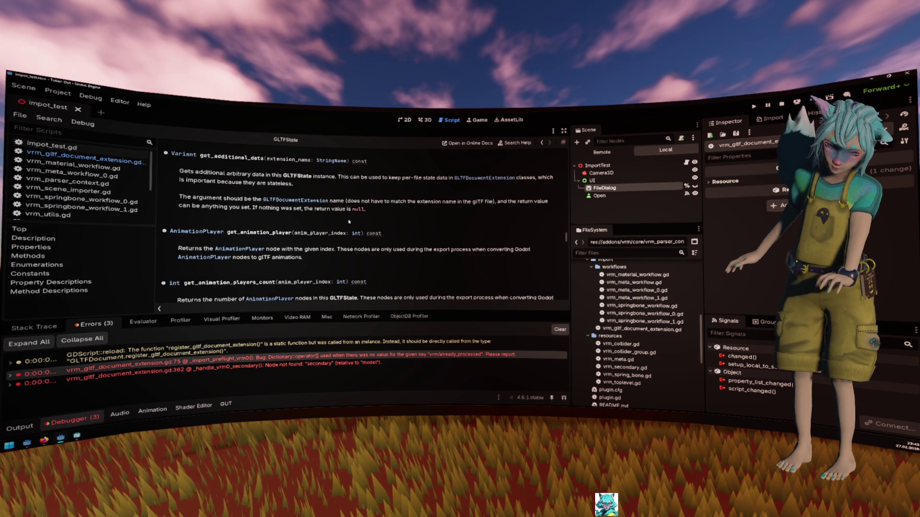
- Read the GLTFDocumentExtension class reference, then go back to the preflight script
left_click(299, 202)
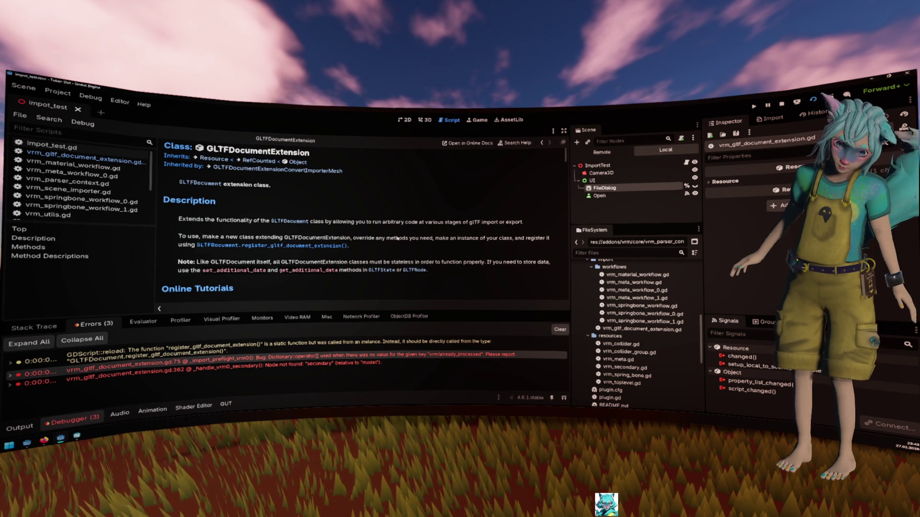
scroll(397, 238, "down", 10)
key("alt+Left")
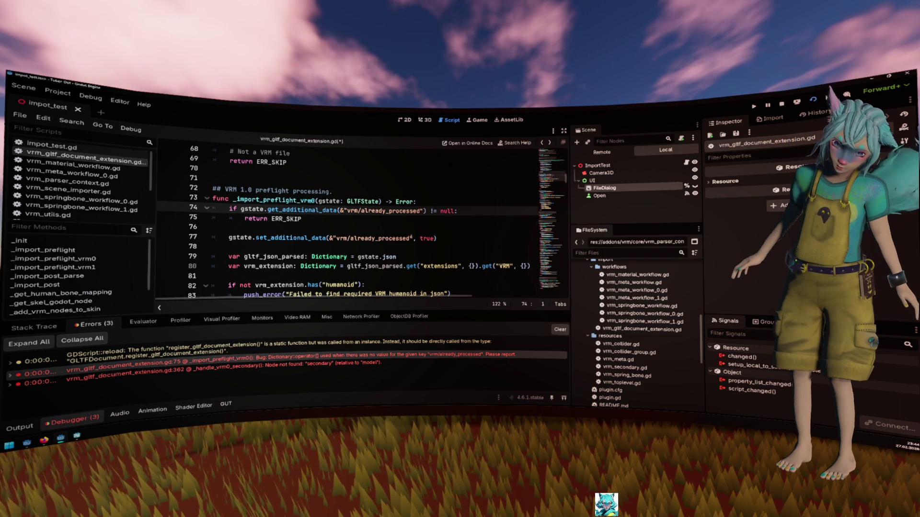
- Select the already-processed check on lines 75–77, read the 'Node not found' stack trace, then switch to PyCharm
left_click_drag(437, 238, 213, 210)
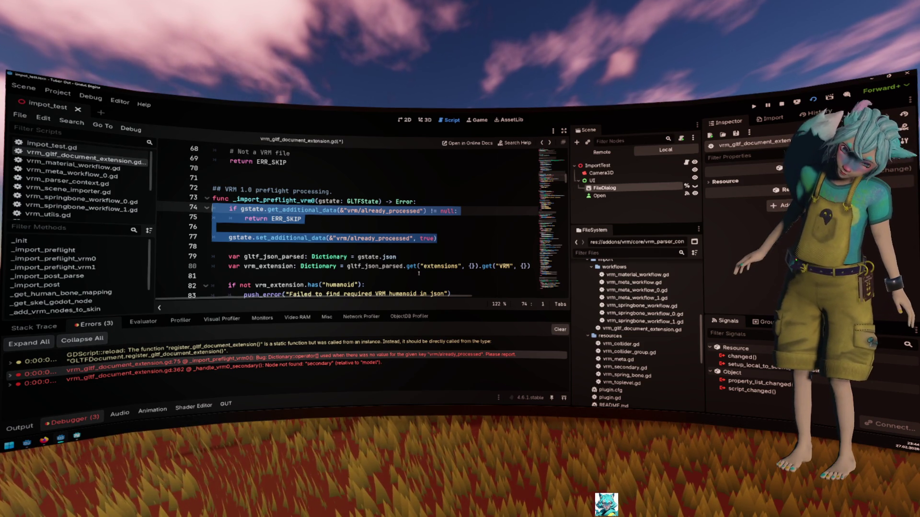
mouse_move(337, 365)
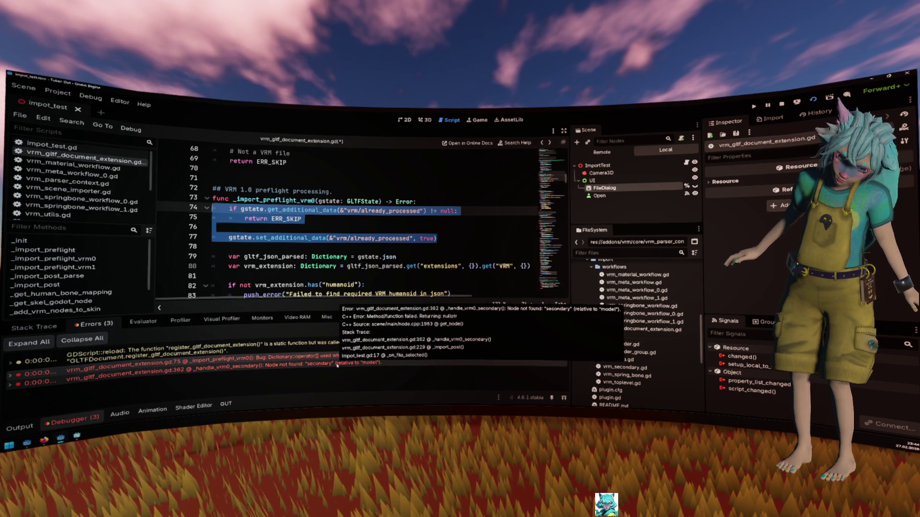
left_click(404, 223)
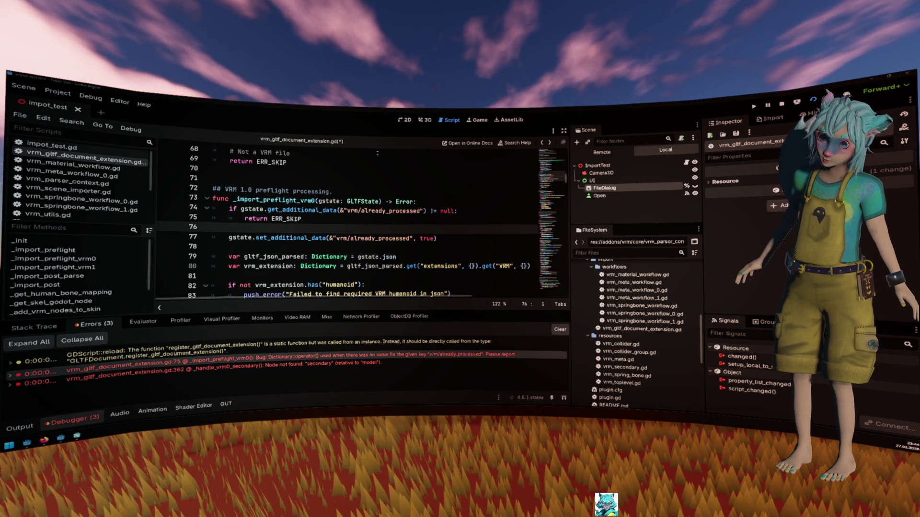
key("F5")
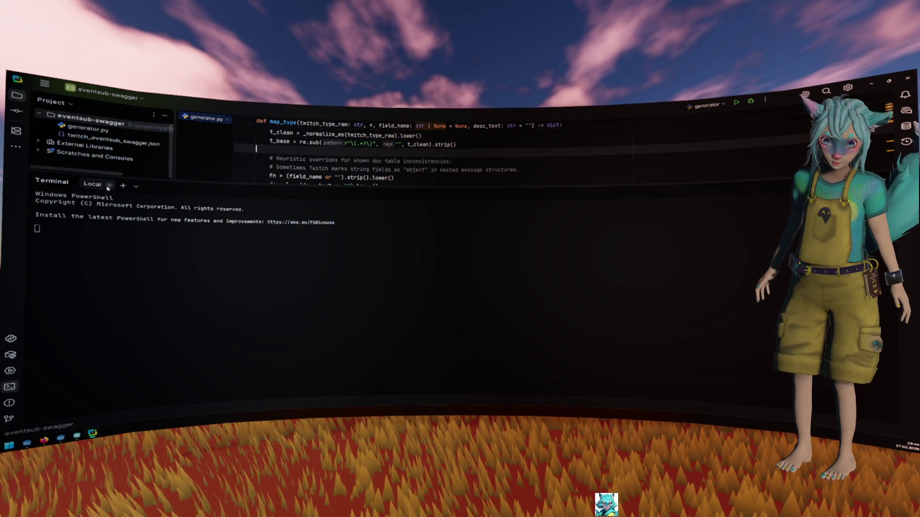
- Open a new PyCharm terminal tab with an SSH session to the Jetson host
left_click(136, 185)
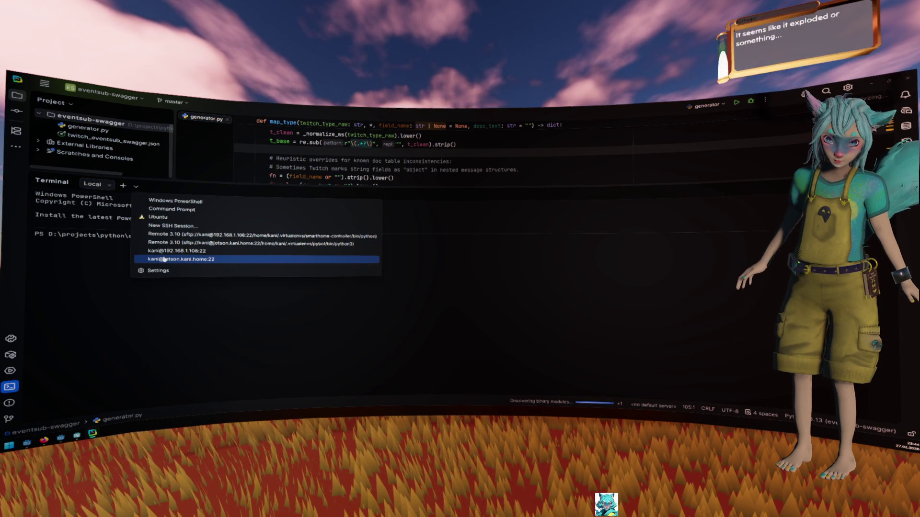
key("Escape")
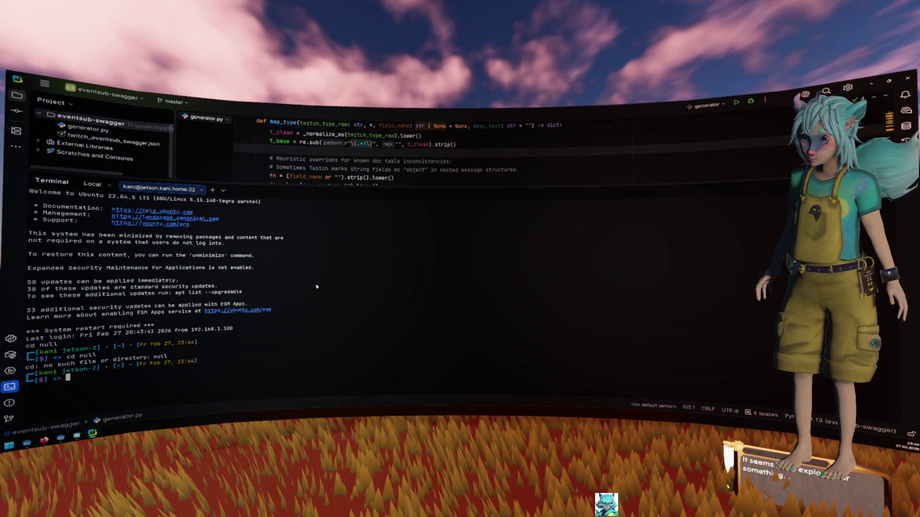
- Check pybot.service status with systemctl, read its full chat log lines, then leave the pager
type("systemctl --user status pybot.service")
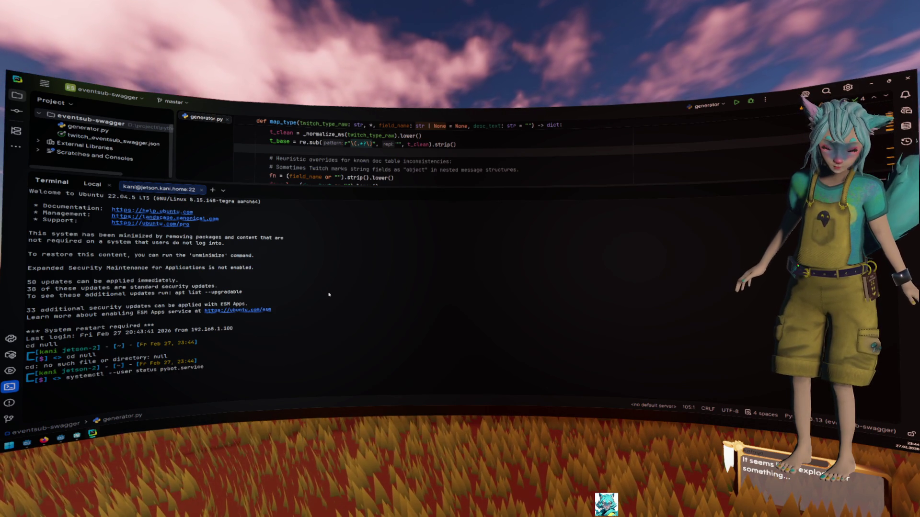
key("Return")
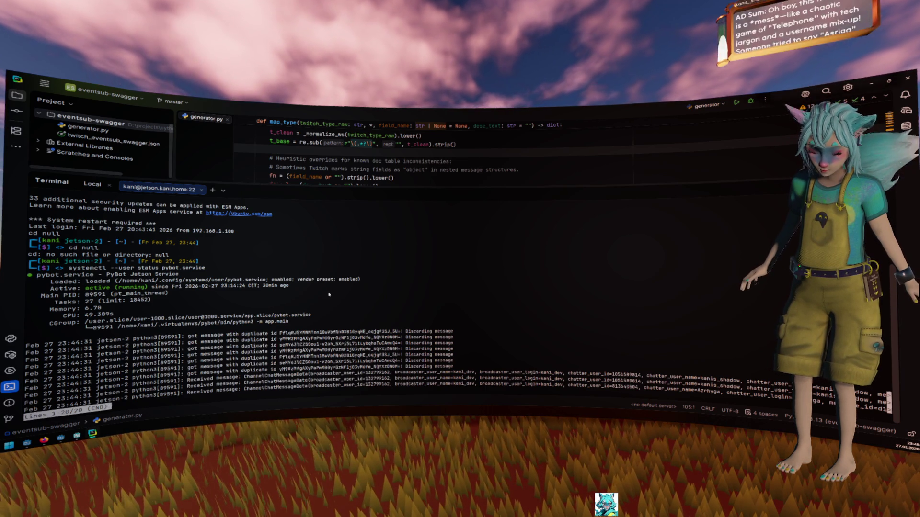
key("Right")
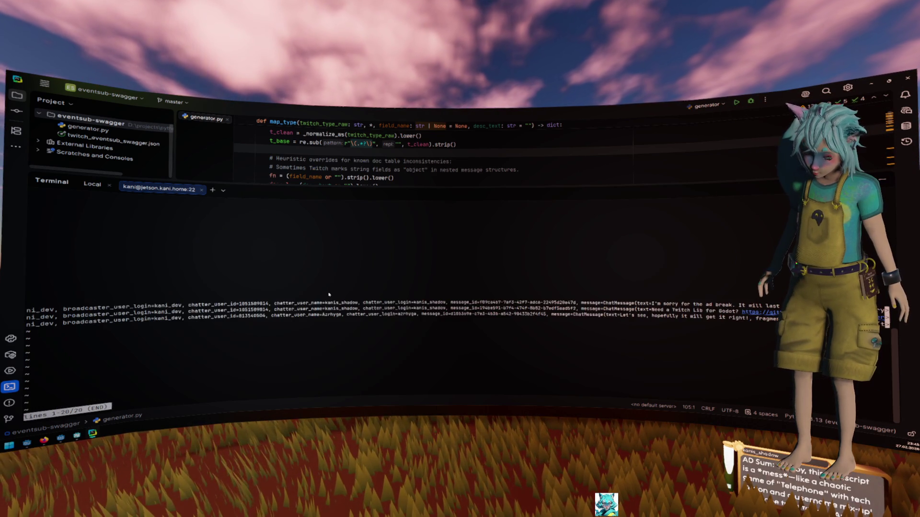
key("Left")
key("Left")
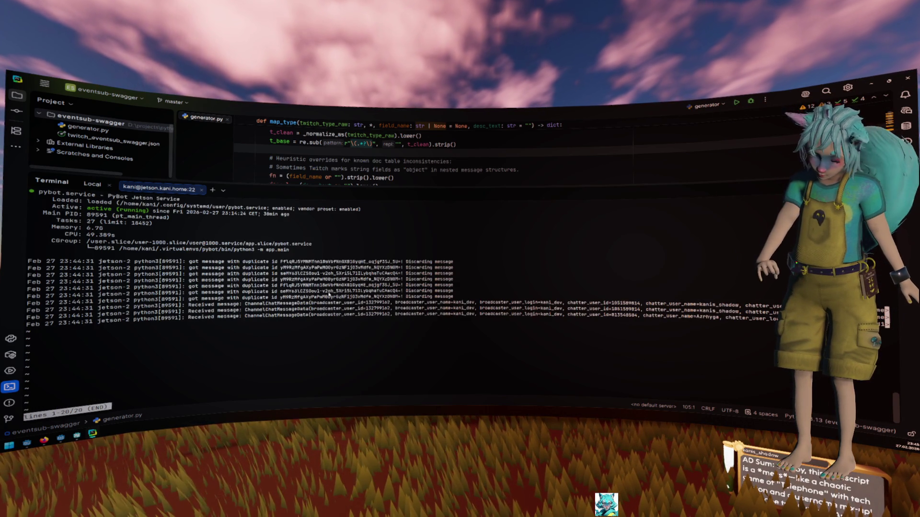
key("Right")
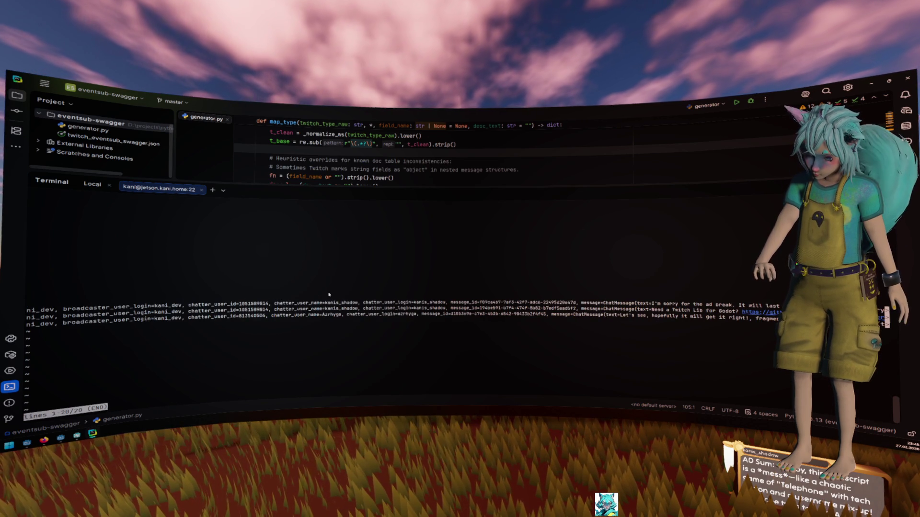
key("Right")
key("Right")
key("Right")
key("Right")
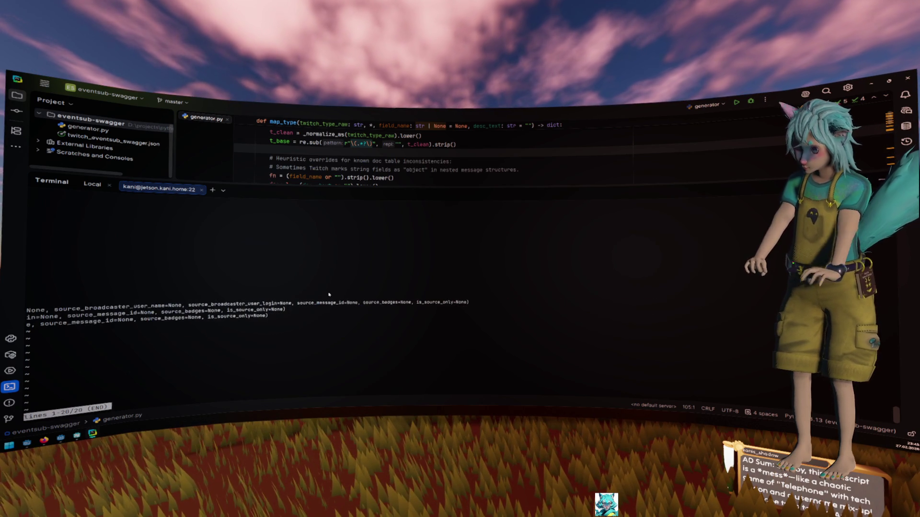
key("Left")
key("Left")
key("Left")
key("Left")
key("q")
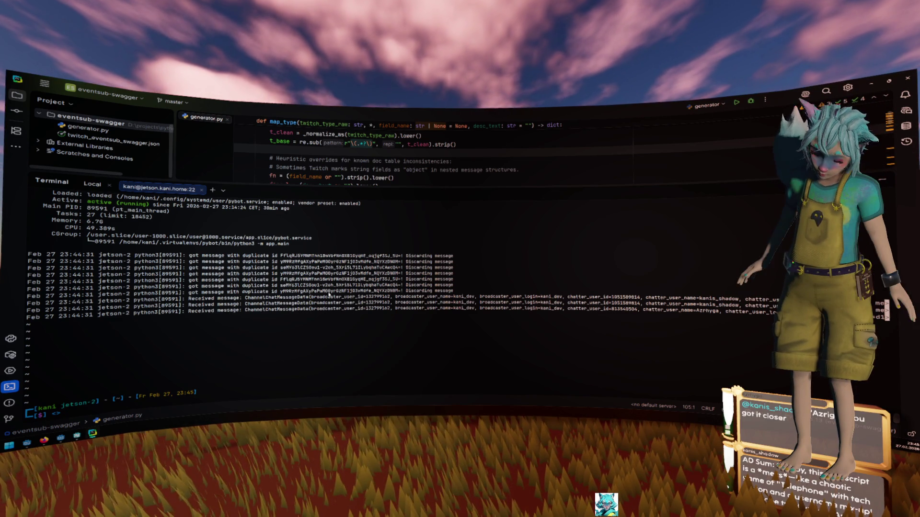
- Run jtop, then paste and run its suggested sudo command to restart jtop.service, entering the password
type("jtop")
key("Return")
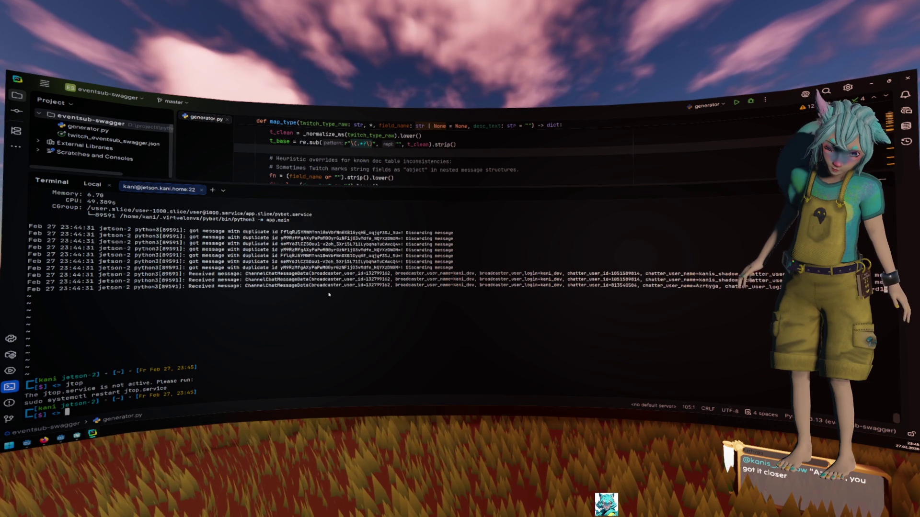
left_click(85, 391)
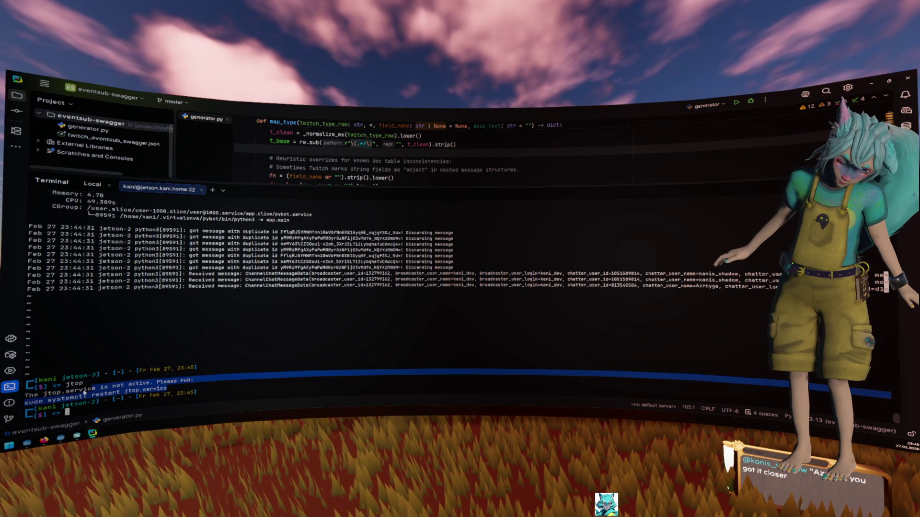
right_click(72, 379)
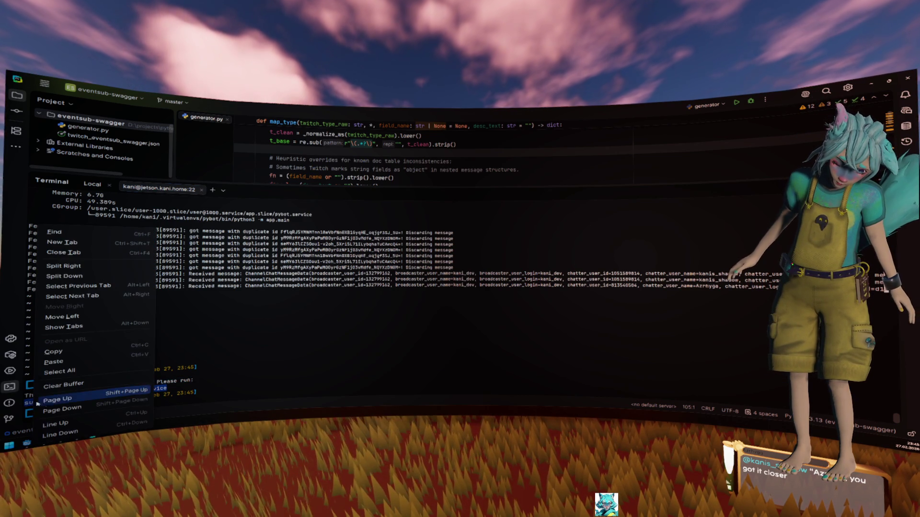
left_click(67, 361)
key("Return")
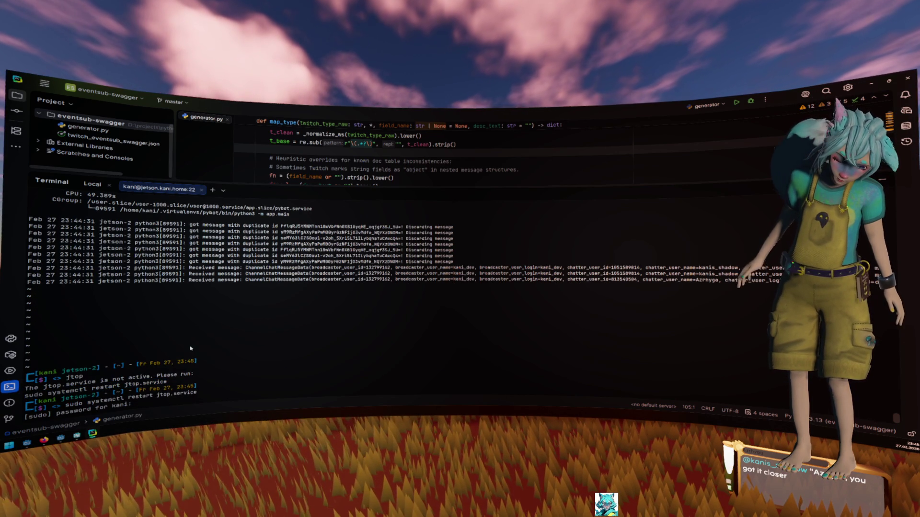
key("Return")
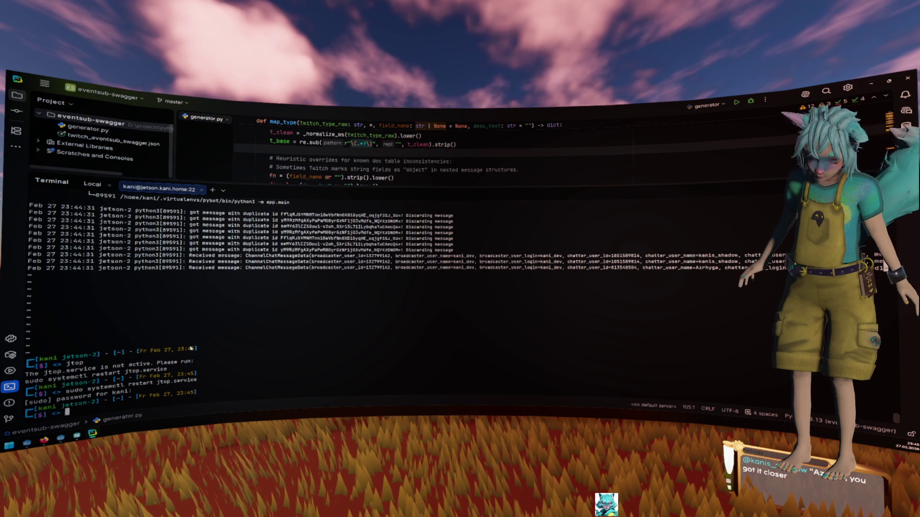
- Launch the jtop monitor again to check the Jetson, then quit it
type("jtop")
key("Return")
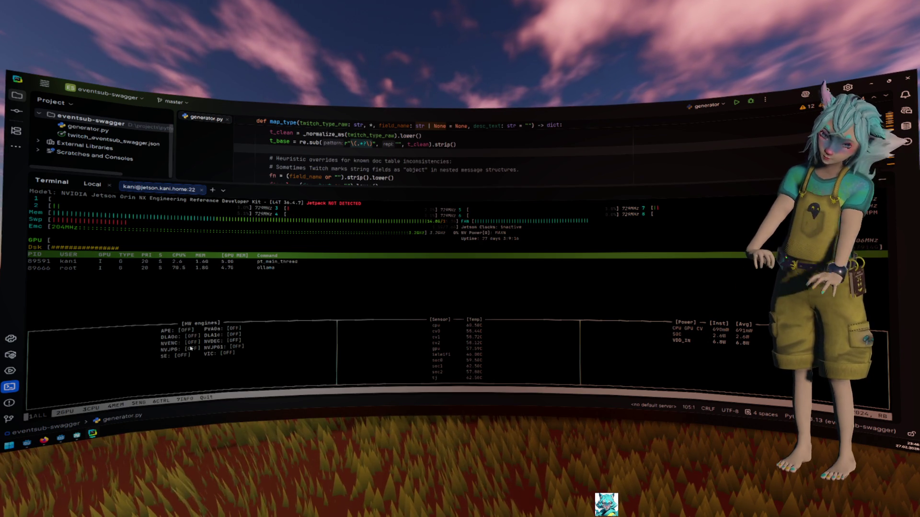
key("q")
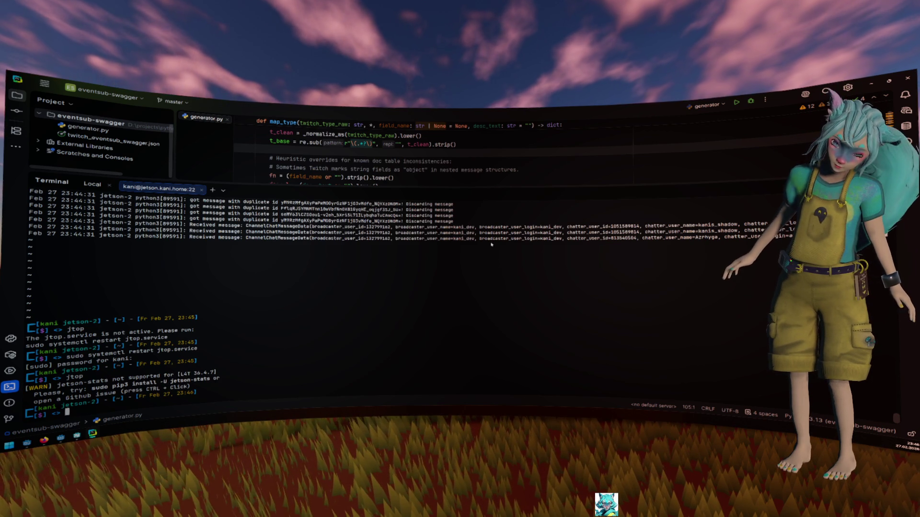
- Hide the terminal panel over generator.py and close PyCharm to return to Godot
key("alt+F12")
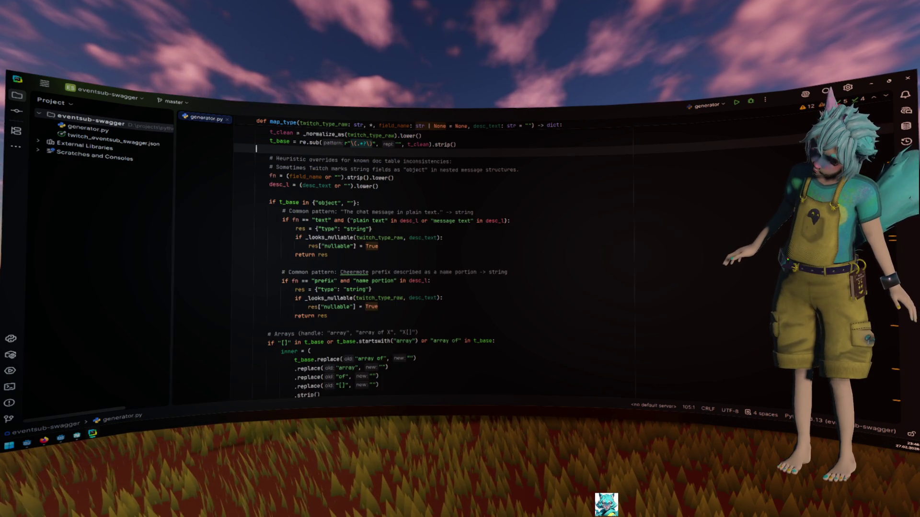
left_click(679, 233)
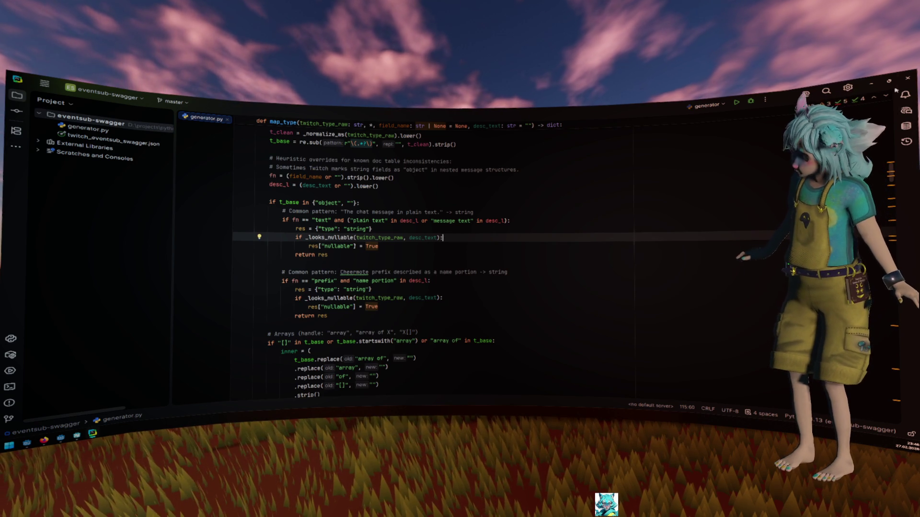
left_click(908, 81)
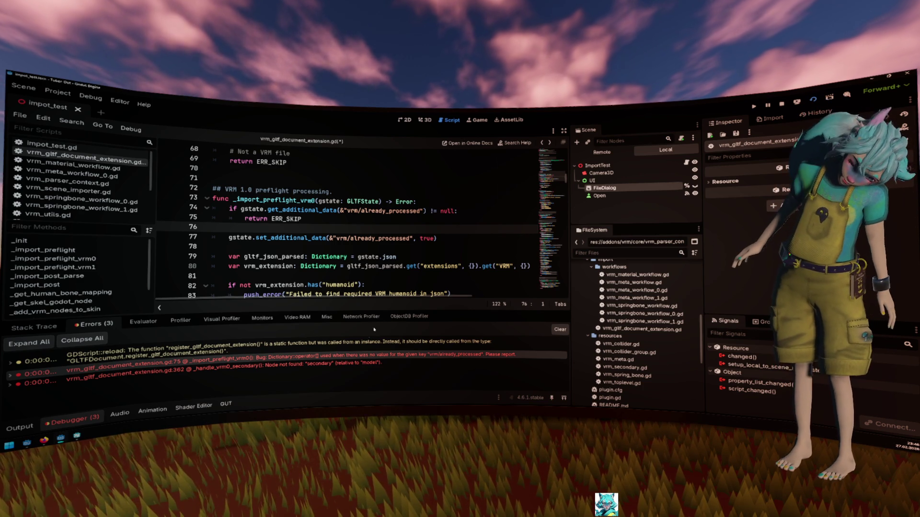
- Hide the debug output and review the ERR_INVALID_DATA return and the already_processed check in the preflight code
left_click(91, 416)
left_click(278, 309)
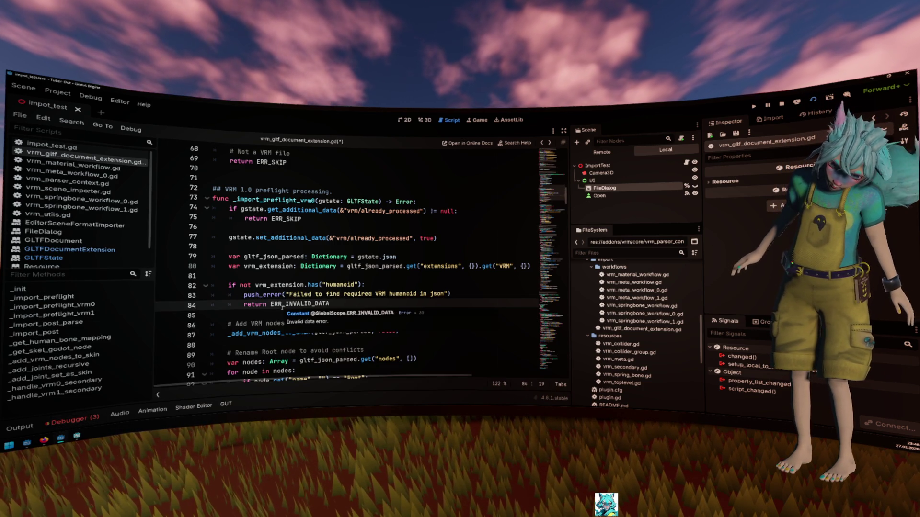
left_click(314, 231)
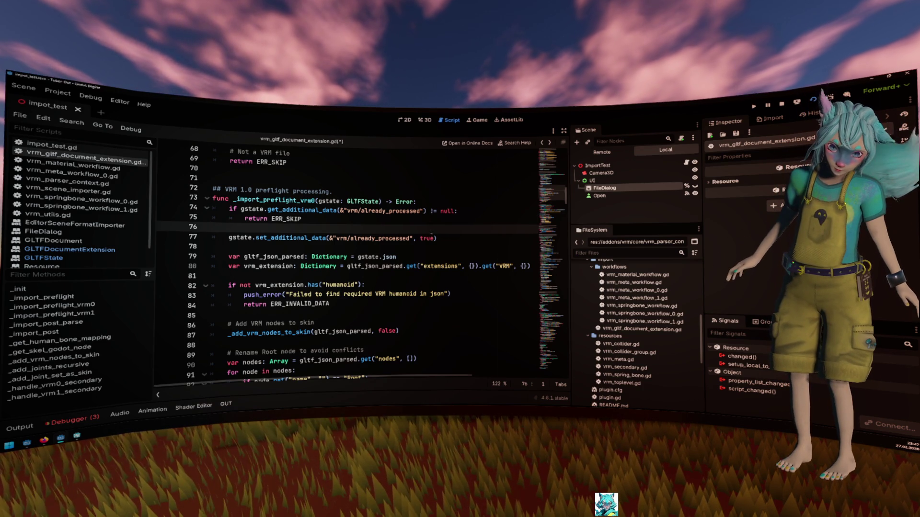
mouse_move(432, 238)
left_mouse_down()
mouse_move(306, 211)
mouse_move(209, 210)
left_mouse_up()
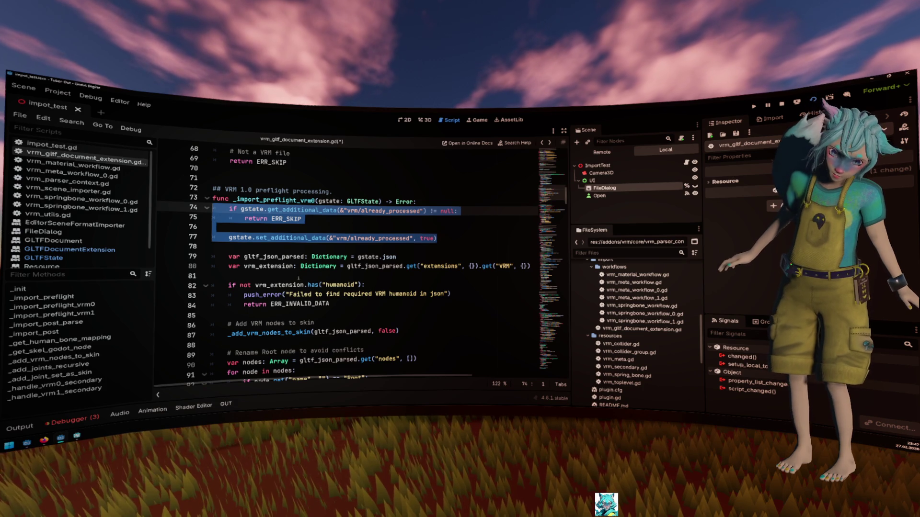
- Jump to the secondary node error's code, then switch to vrm_springbone_workflow_0.gd
left_click(75, 419)
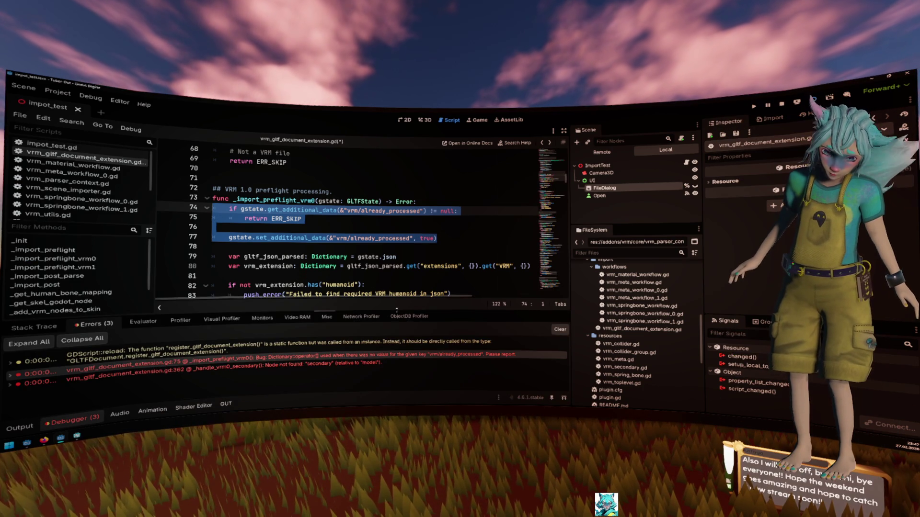
left_click(364, 363)
mouse_move(364, 363)
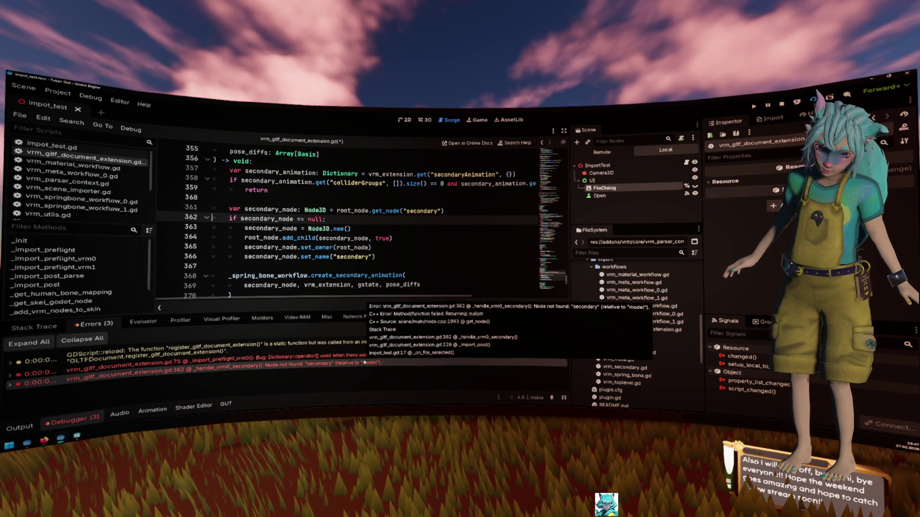
scroll(365, 255, "up", 3)
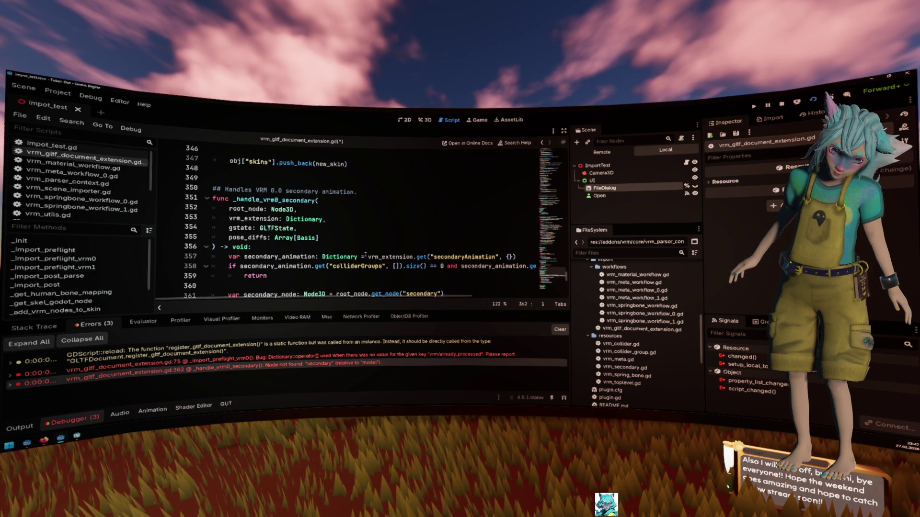
scroll(365, 255, "down", 1)
scroll(365, 254, "up", 5)
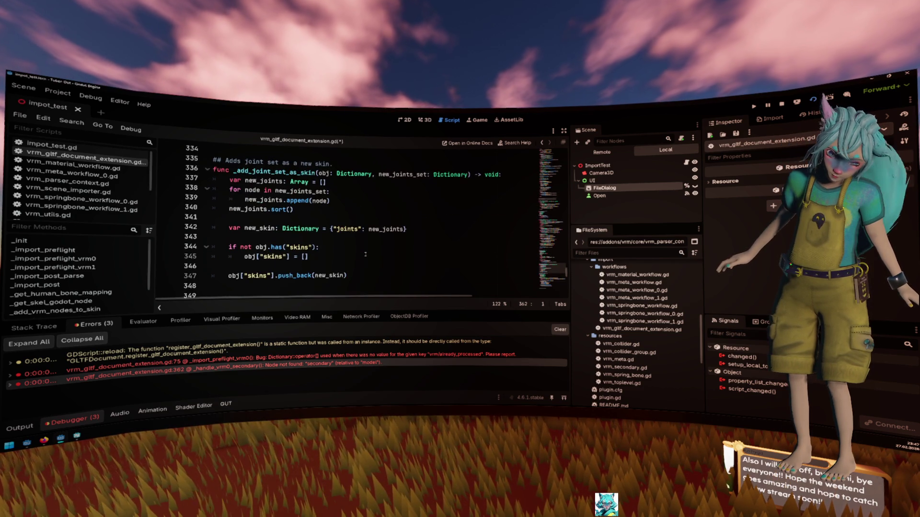
scroll(365, 254, "up", 6)
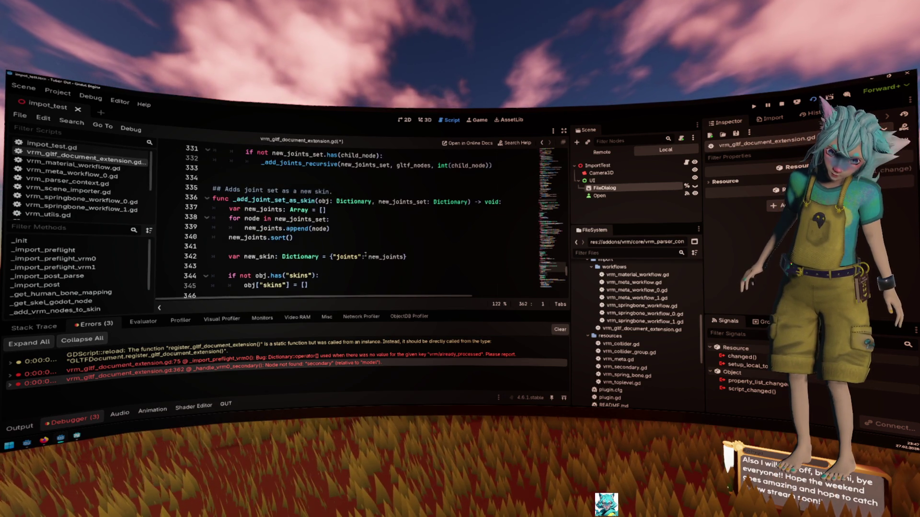
scroll(365, 255, "up", 10)
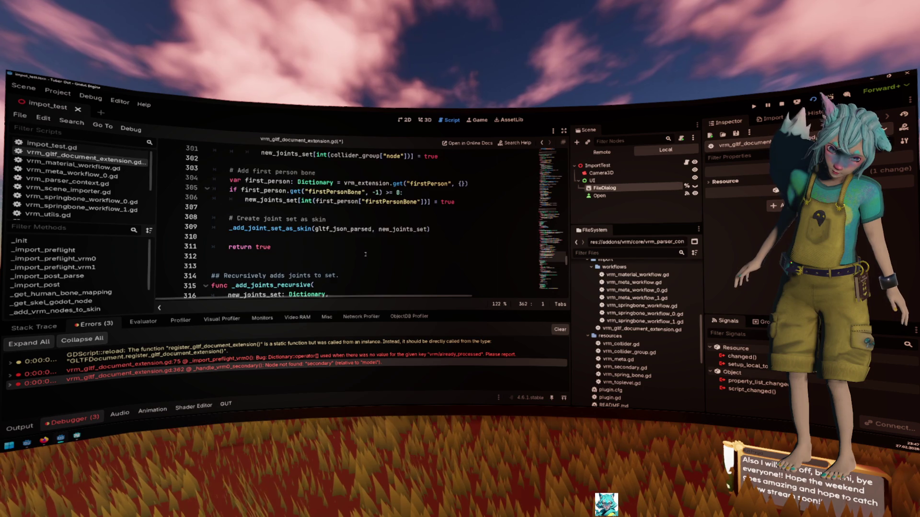
scroll(365, 254, "up", 8)
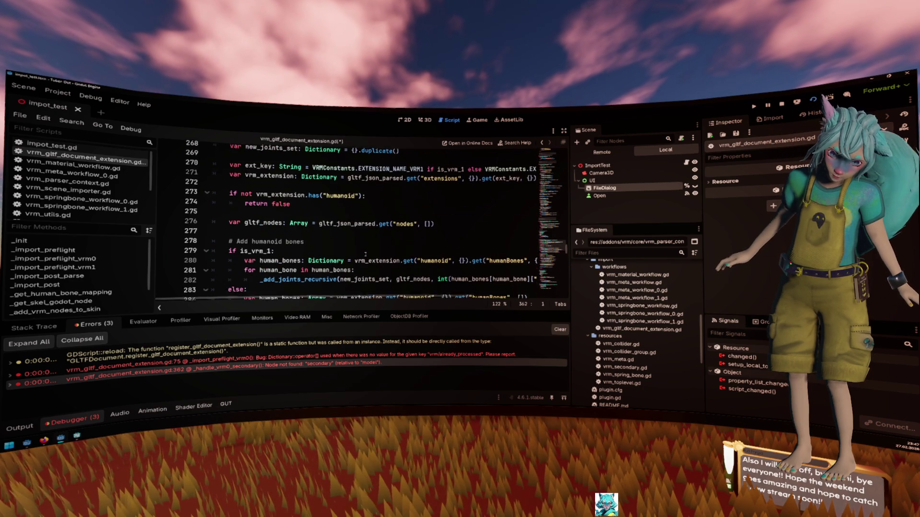
scroll(365, 254, "up", 1)
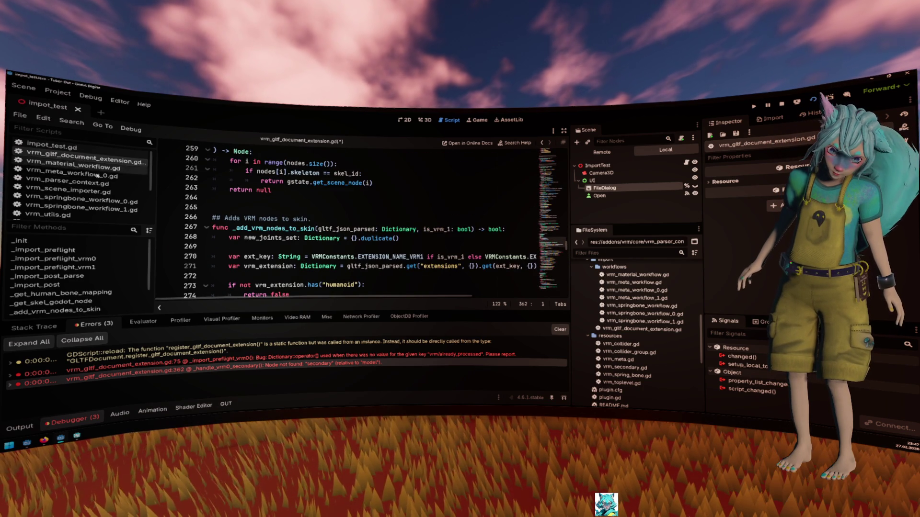
left_click(111, 202)
- Run the project with F5 to reproduce the VRM import
scroll(297, 219, "up", 9)
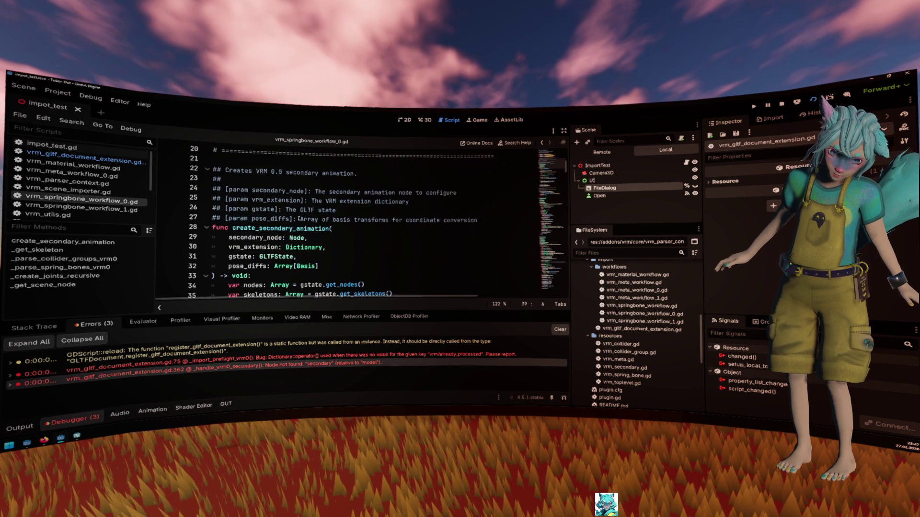
scroll(298, 219, "down", 8)
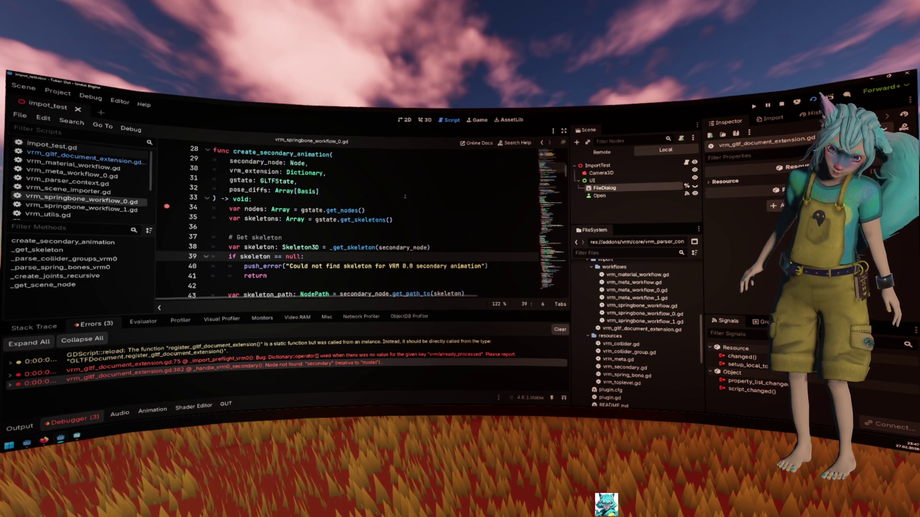
key("F5")
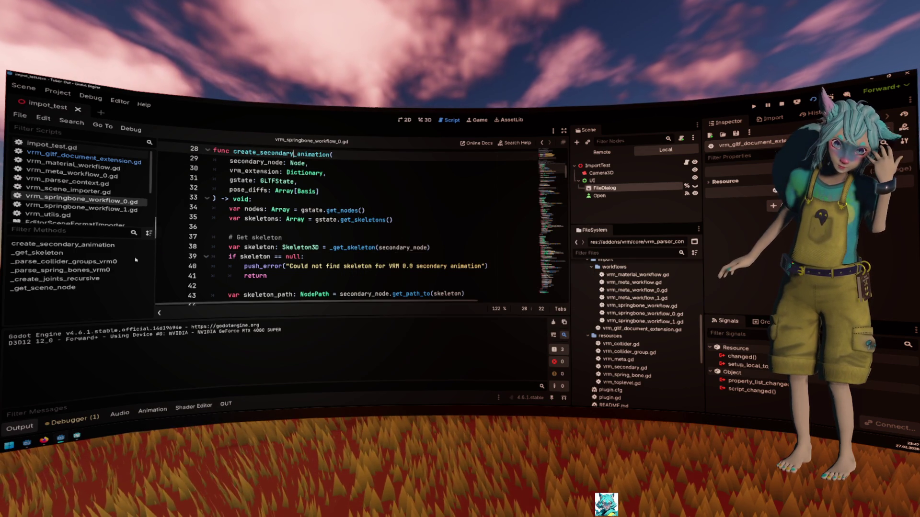
- Set a breakpoint on line 152 at the start of _parse_spring_bones_vrm0
left_click(62, 270)
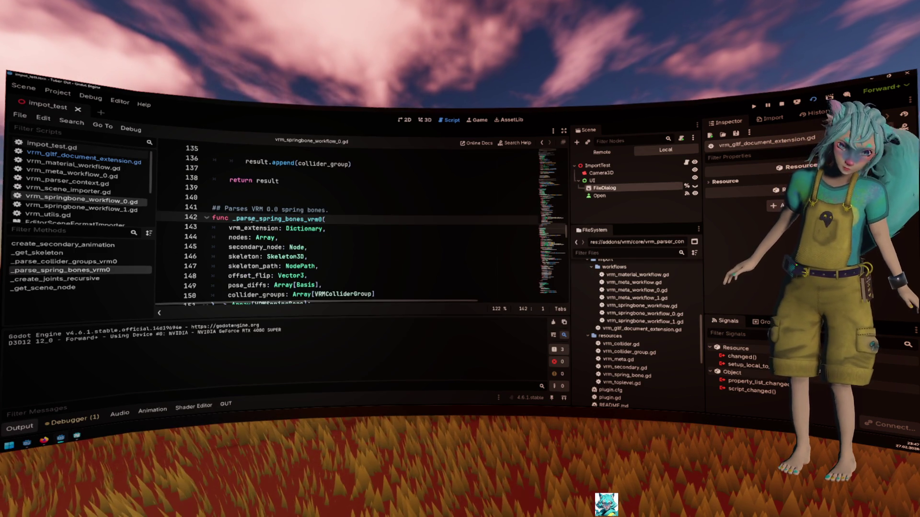
scroll(249, 224, "down", 5)
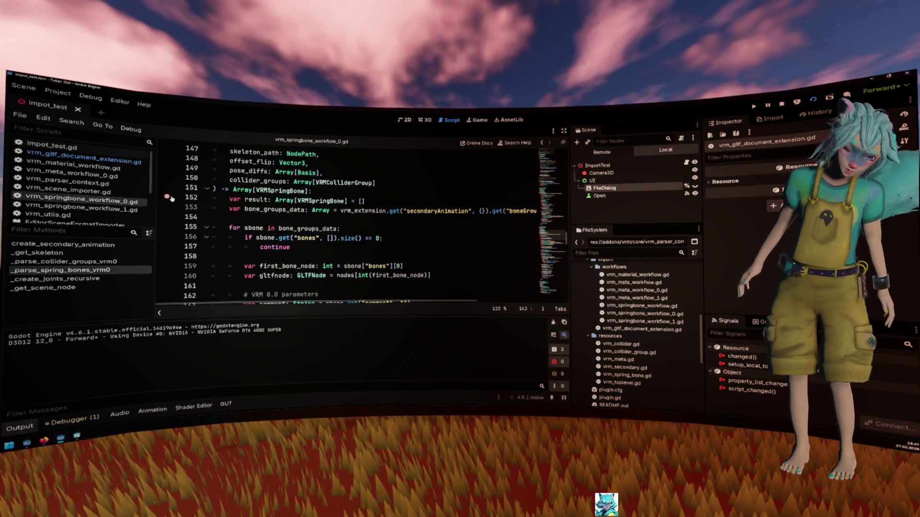
left_click(167, 197)
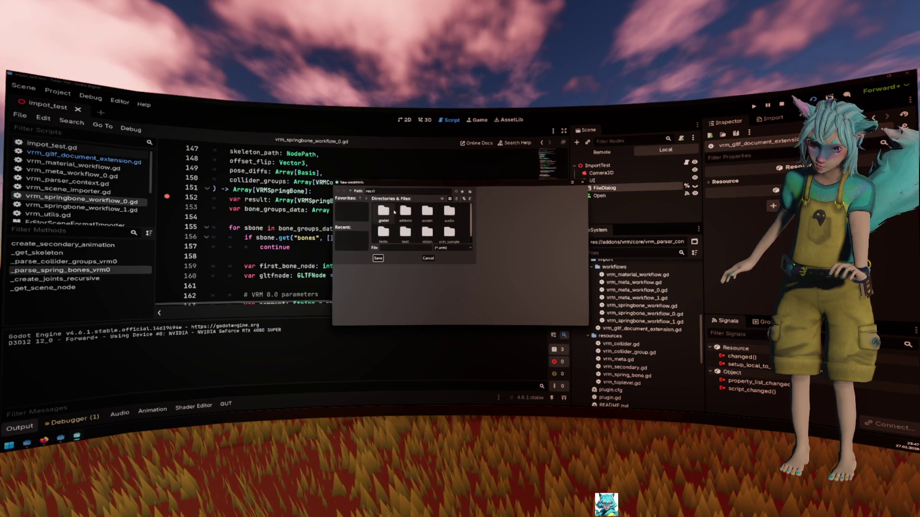
- Import the template model from assets, hit the breakpoint, then remove the line-152 breakpoint
double_click(427, 211)
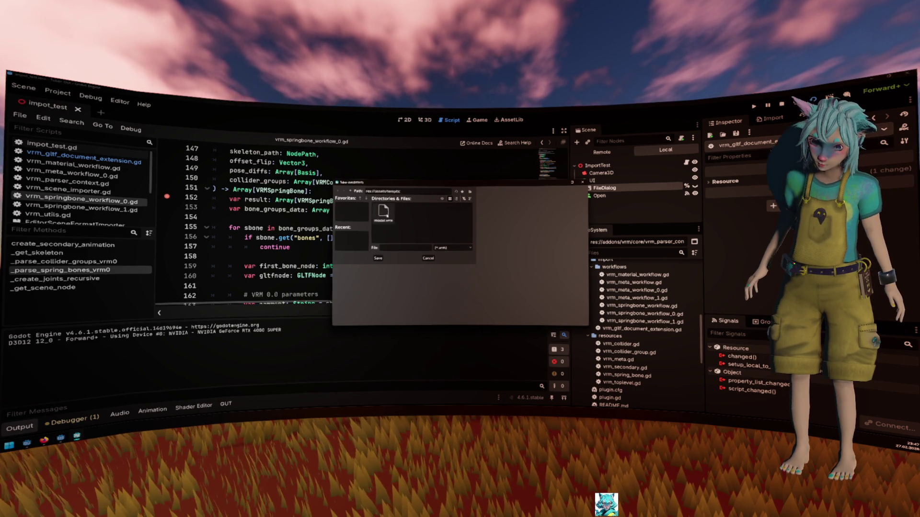
double_click(405, 213)
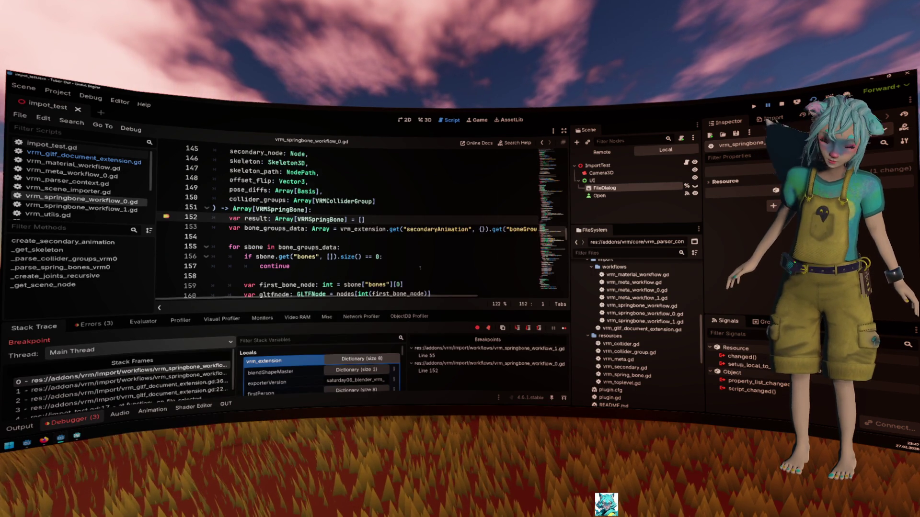
left_click(421, 268)
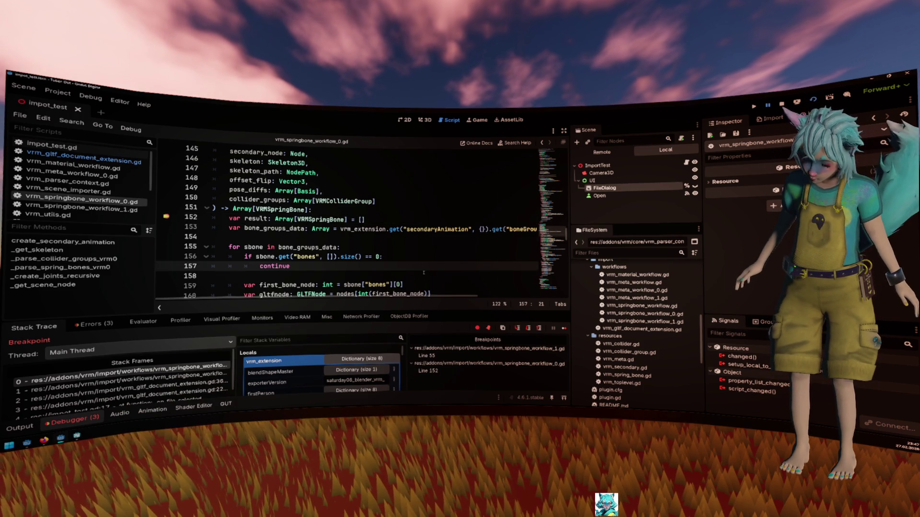
key("F10")
key("F10")
left_click(167, 187)
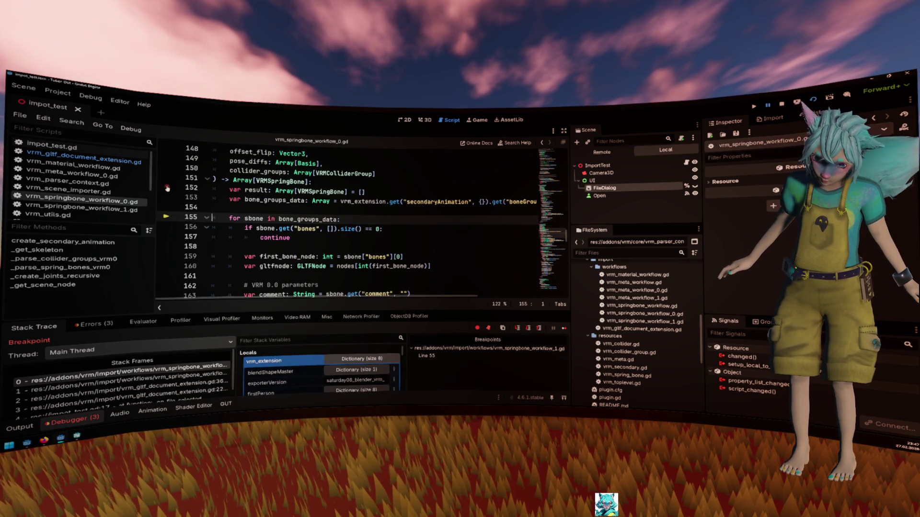
- Step over lines 159 through 169, checking gravity_dir along the way
key("F10")
key("F10")
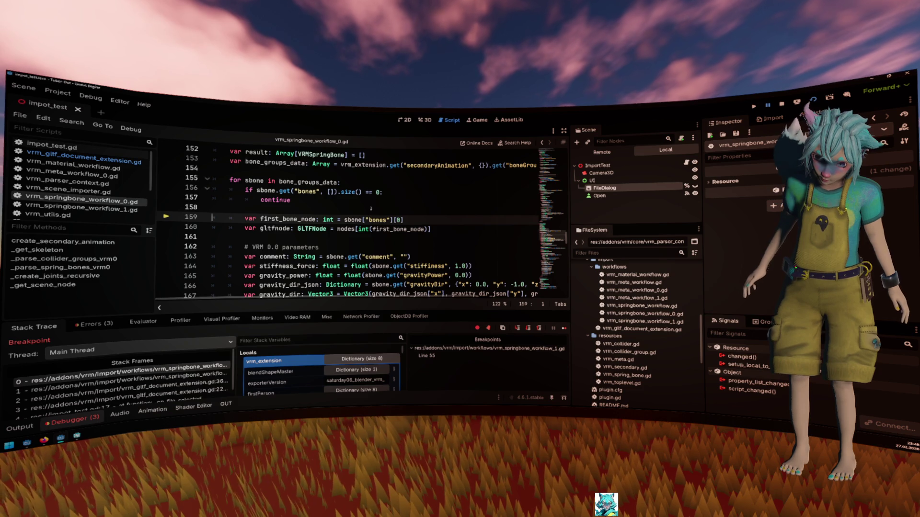
key("F10")
key("F10")
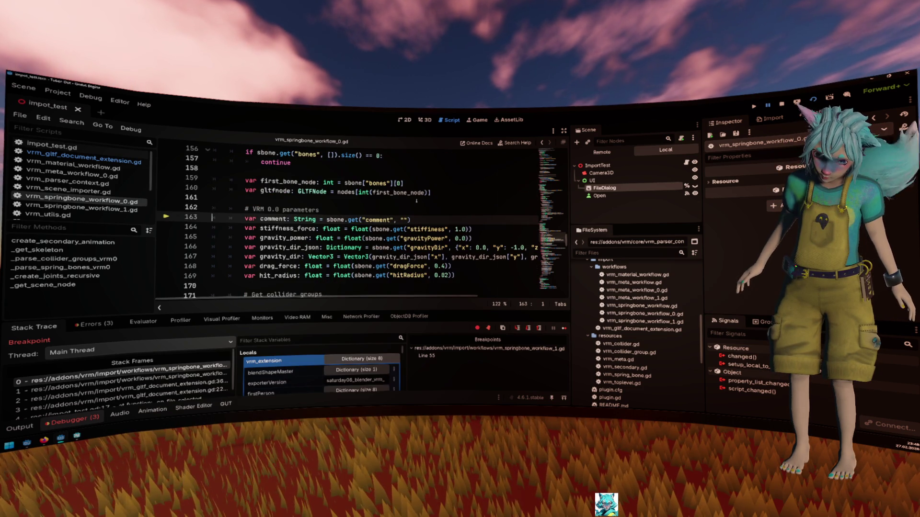
key("F10")
key("F10")
key("F10")
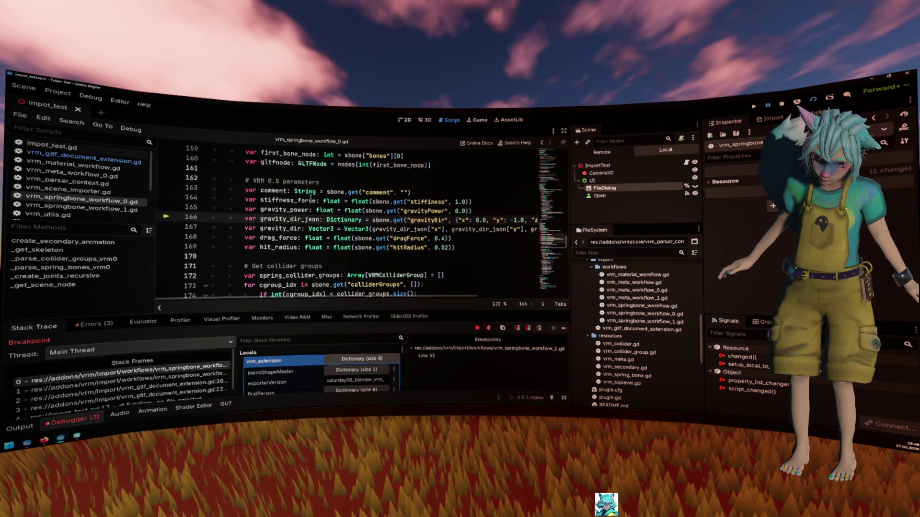
mouse_move(290, 210)
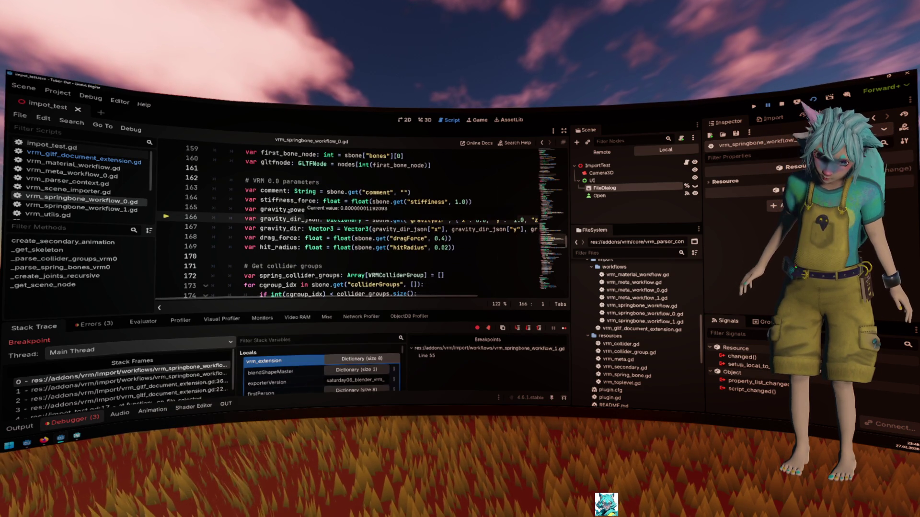
key("F10")
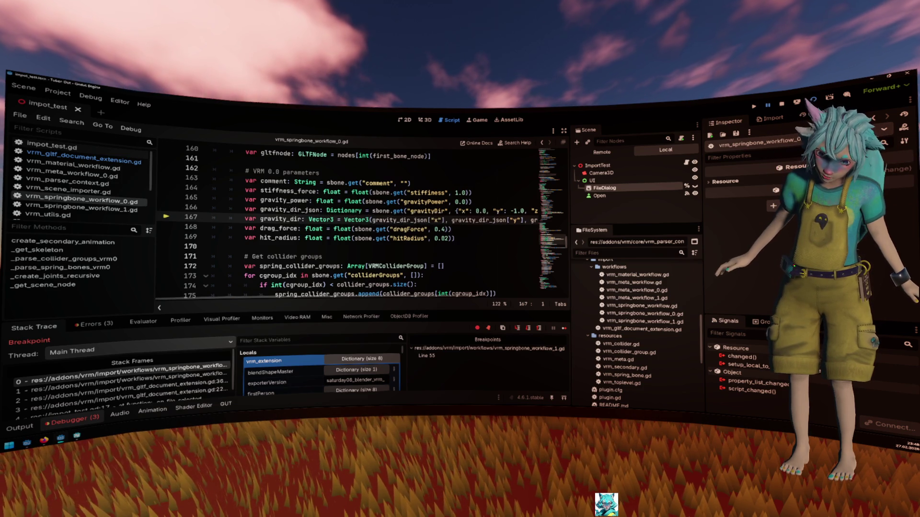
key("F10")
key("F10")
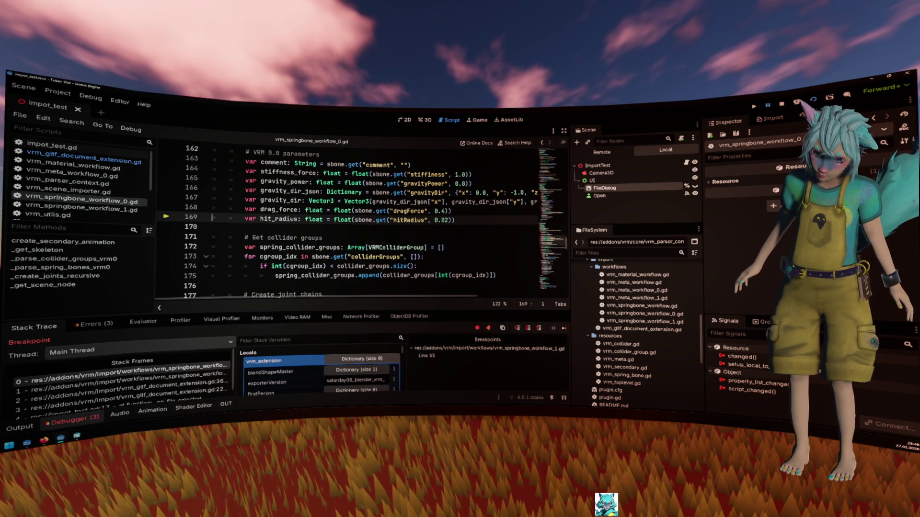